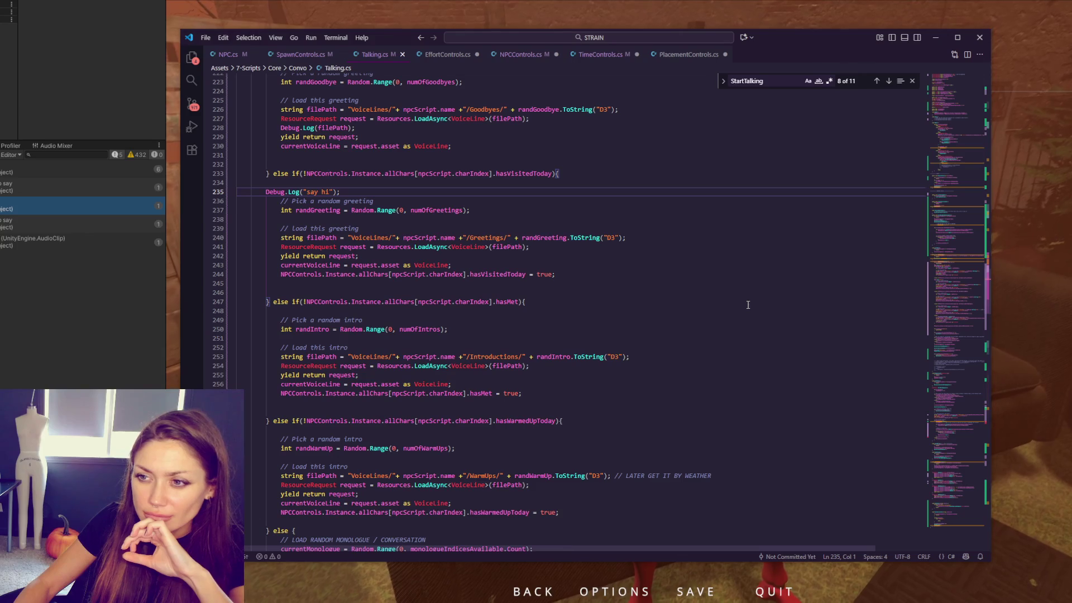
Step: Jump from the AudioClip and other console log messages to the Talking.cs code that printed them
{"action": "left_click", "coordinate": [93, 243]}
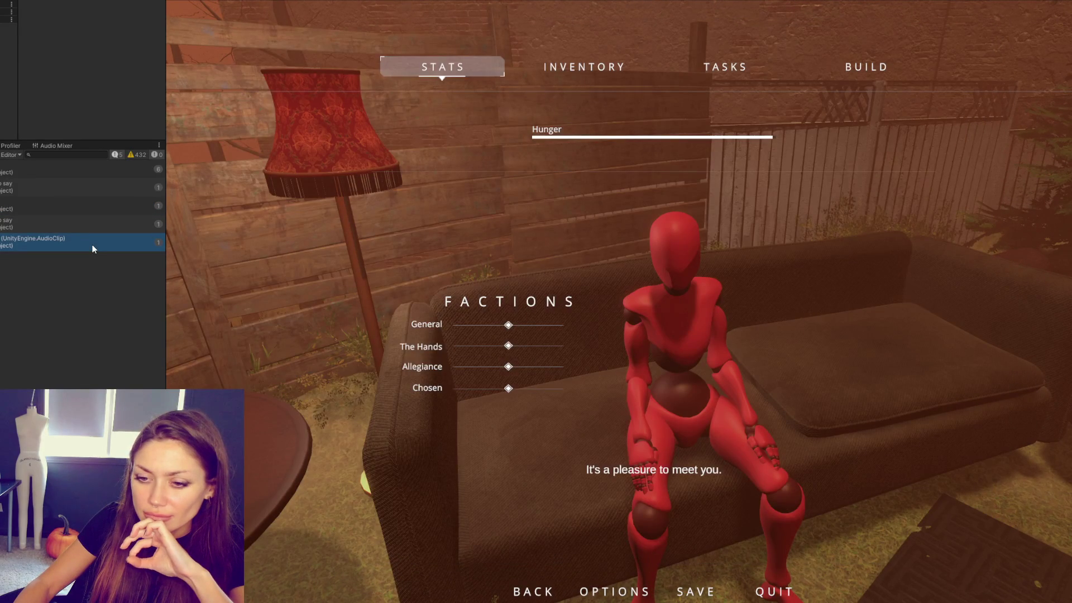
{"action": "double_click", "coordinate": [93, 244]}
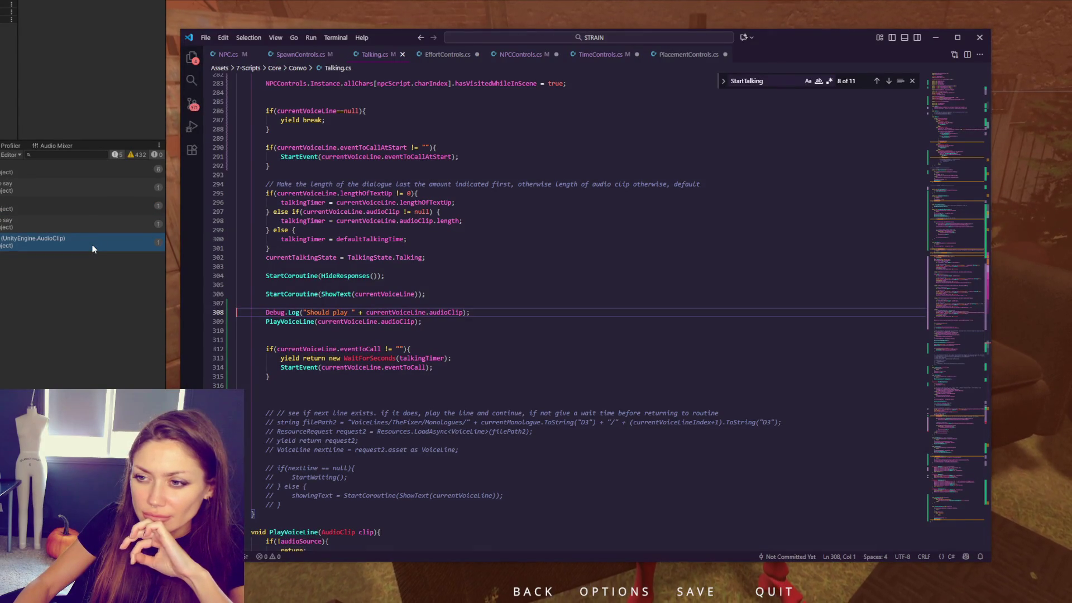
{"action": "left_click", "coordinate": [78, 212]}
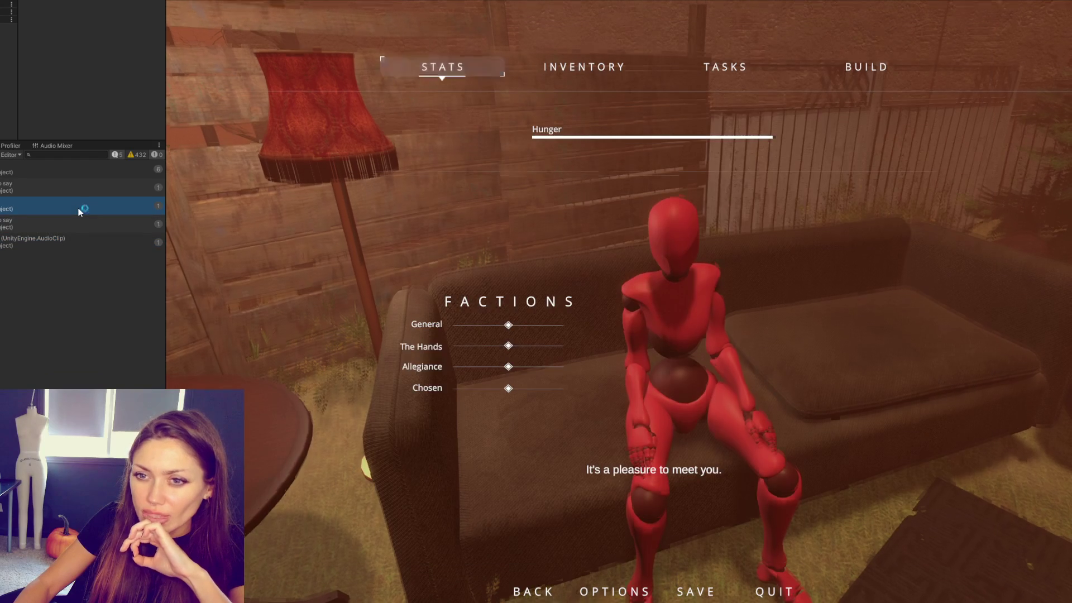
{"action": "double_click", "coordinate": [78, 211]}
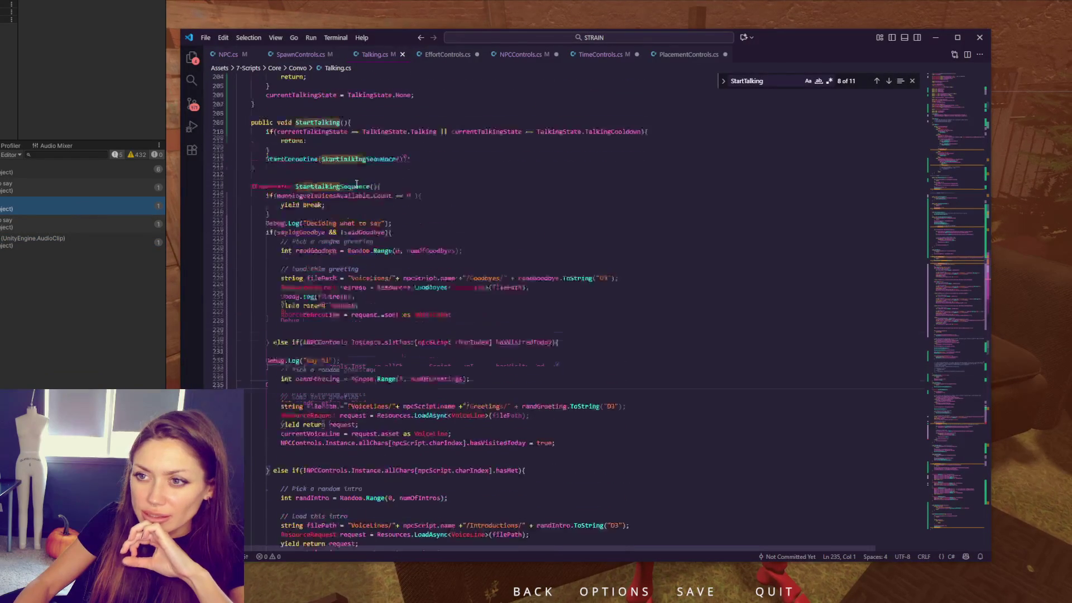
{"action": "scroll", "coordinate": [338, 202], "scroll_direction": "up", "scroll_amount": 3}
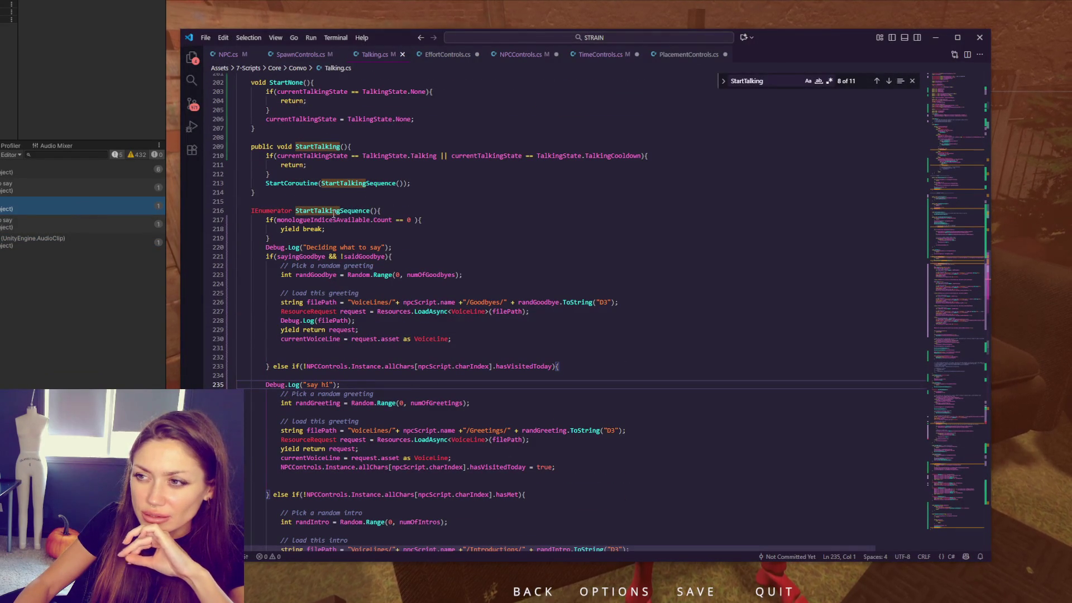
Step: Highlight the uses of StartTalkingSequence, TalkingState and the Talking state to trace the flow
{"action": "double_click", "coordinate": [335, 211]}
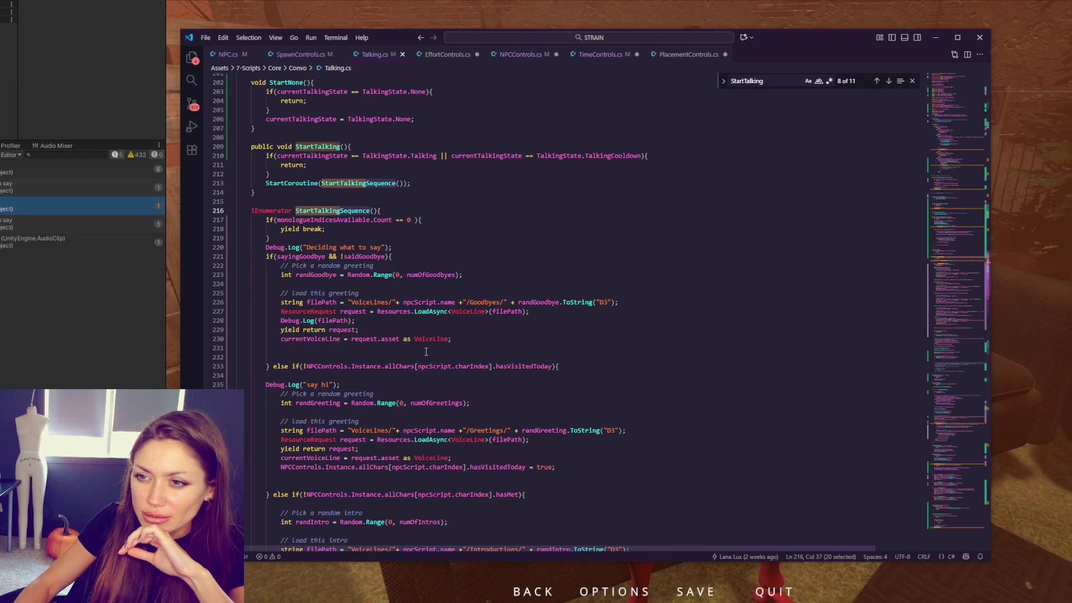
{"action": "double_click", "coordinate": [391, 155]}
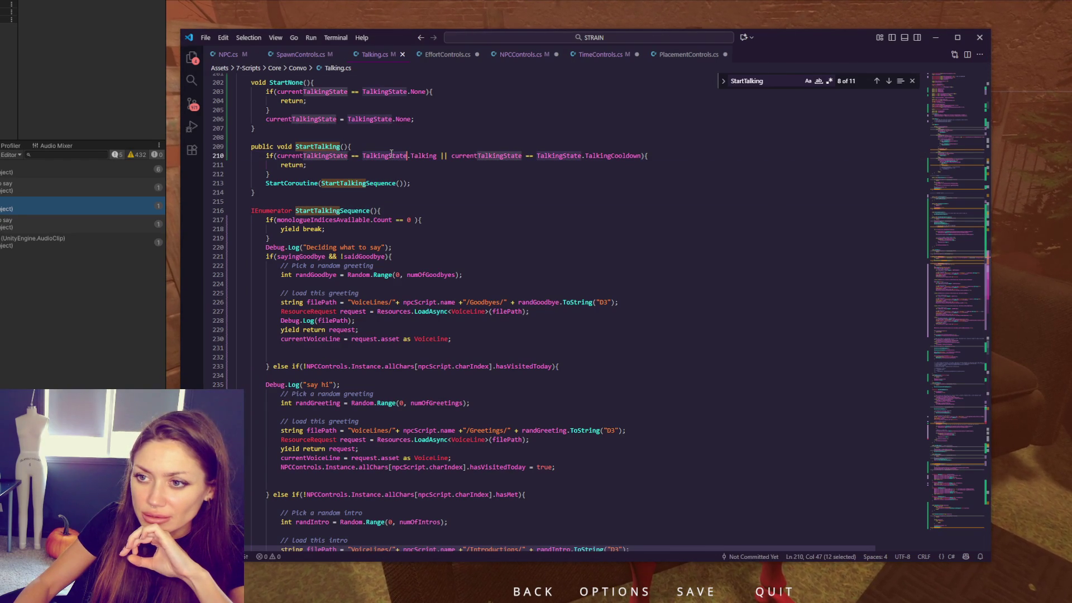
{"action": "double_click", "coordinate": [420, 155]}
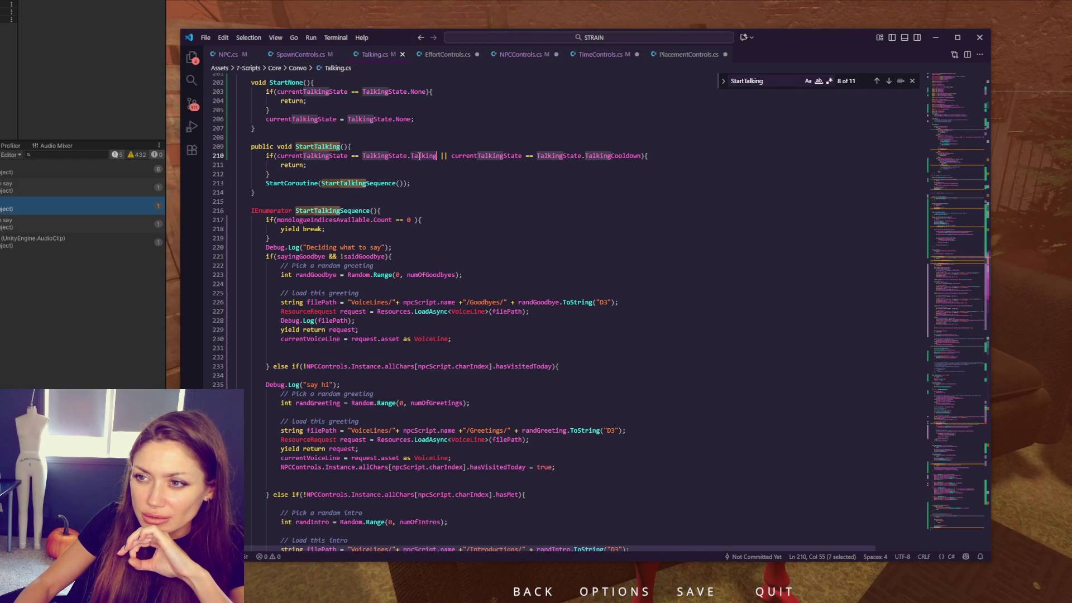
{"action": "scroll", "coordinate": [420, 156], "scroll_direction": "down", "scroll_amount": 3}
{"action": "scroll", "coordinate": [423, 157], "scroll_direction": "down", "scroll_amount": 4}
{"action": "scroll", "coordinate": [432, 160], "scroll_direction": "down", "scroll_amount": 3}
{"action": "scroll", "coordinate": [441, 167], "scroll_direction": "down", "scroll_amount": 2}
{"action": "scroll", "coordinate": [441, 167], "scroll_direction": "down", "scroll_amount": 5}
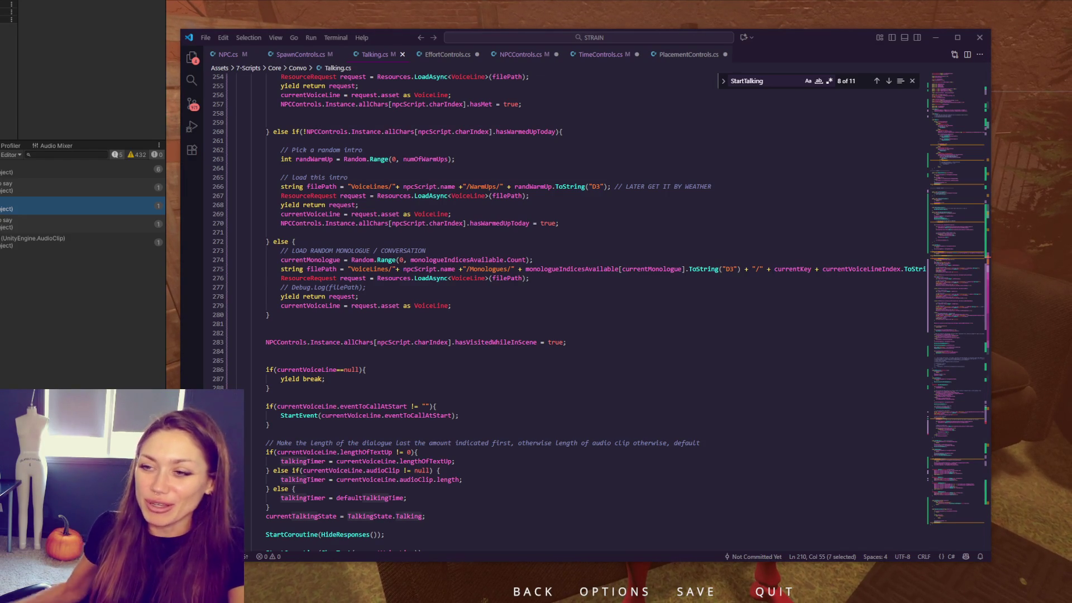
{"action": "left_click", "coordinate": [450, 387]}
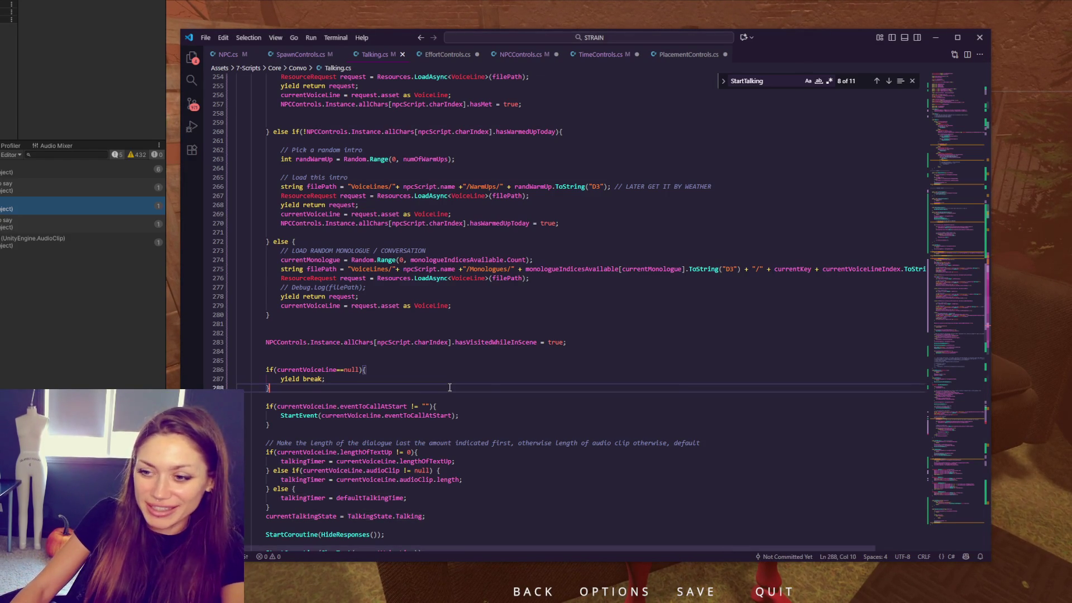
{"action": "scroll", "coordinate": [450, 386], "scroll_direction": "down", "scroll_amount": 2}
{"action": "scroll", "coordinate": [450, 387], "scroll_direction": "down", "scroll_amount": 1}
{"action": "scroll", "coordinate": [472, 377], "scroll_direction": "down", "scroll_amount": 2}
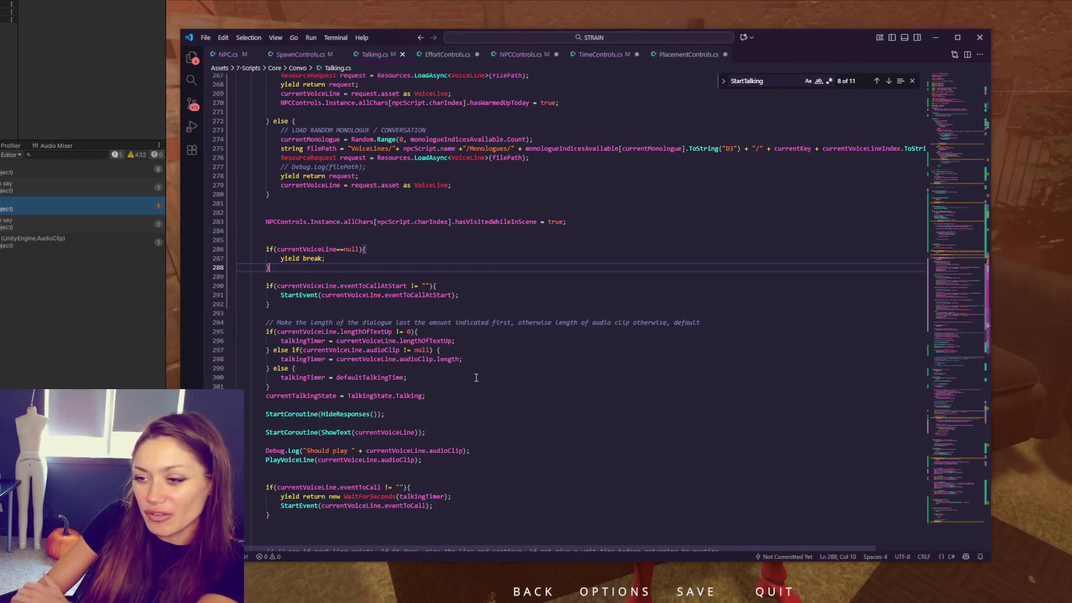
{"action": "scroll", "coordinate": [469, 363], "scroll_direction": "down", "scroll_amount": 1}
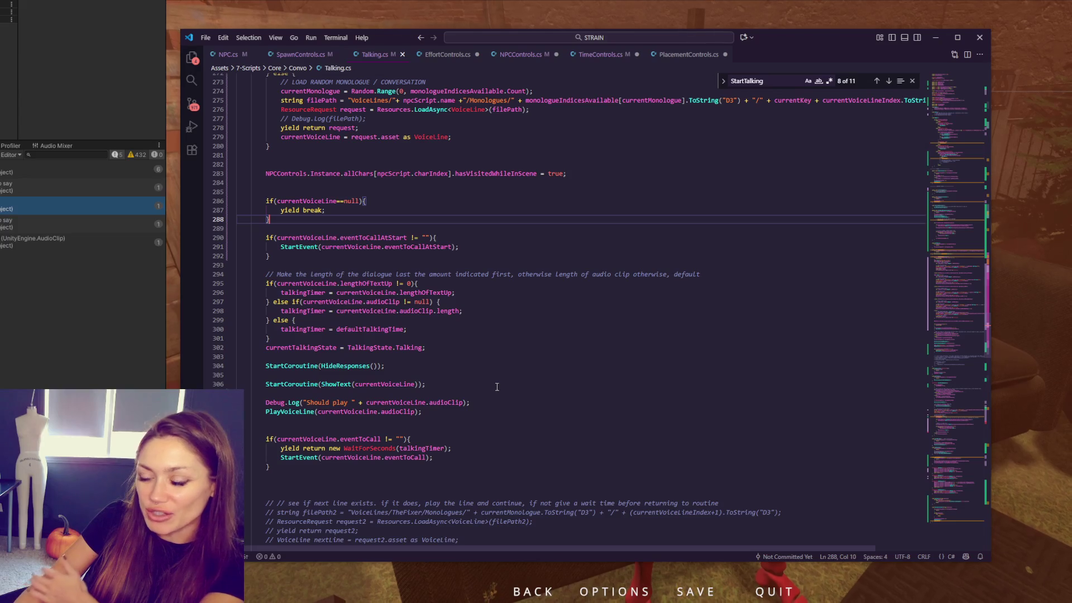
Step: Delete the "Should play" Debug.Log line and the leftover blank line after the null voice-line check
{"action": "triple_click", "coordinate": [506, 402]}
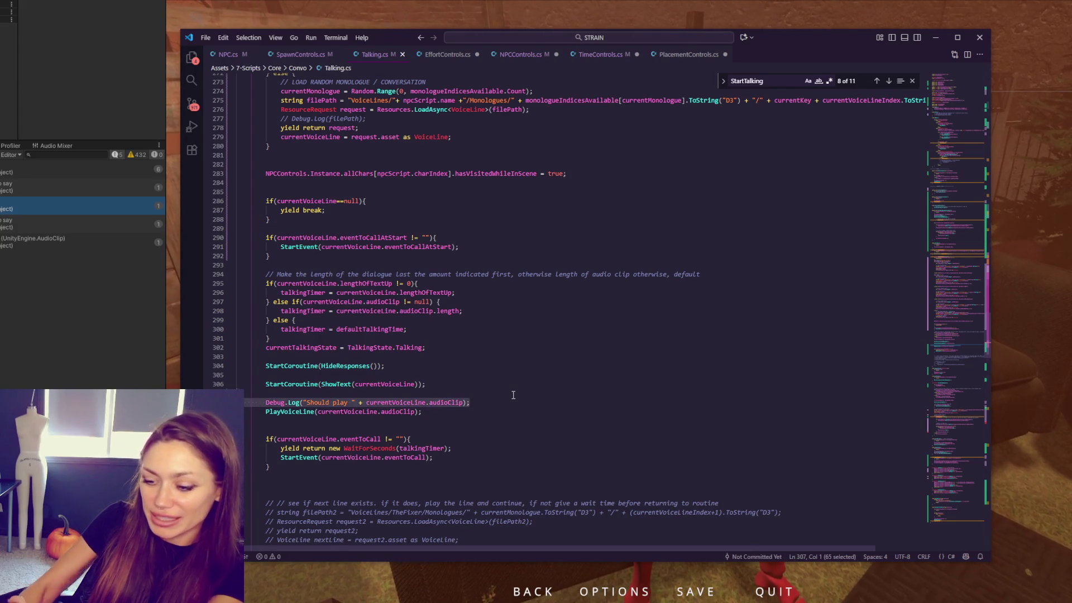
{"action": "key", "text": "BackSpace"}
{"action": "left_click", "coordinate": [491, 417]}
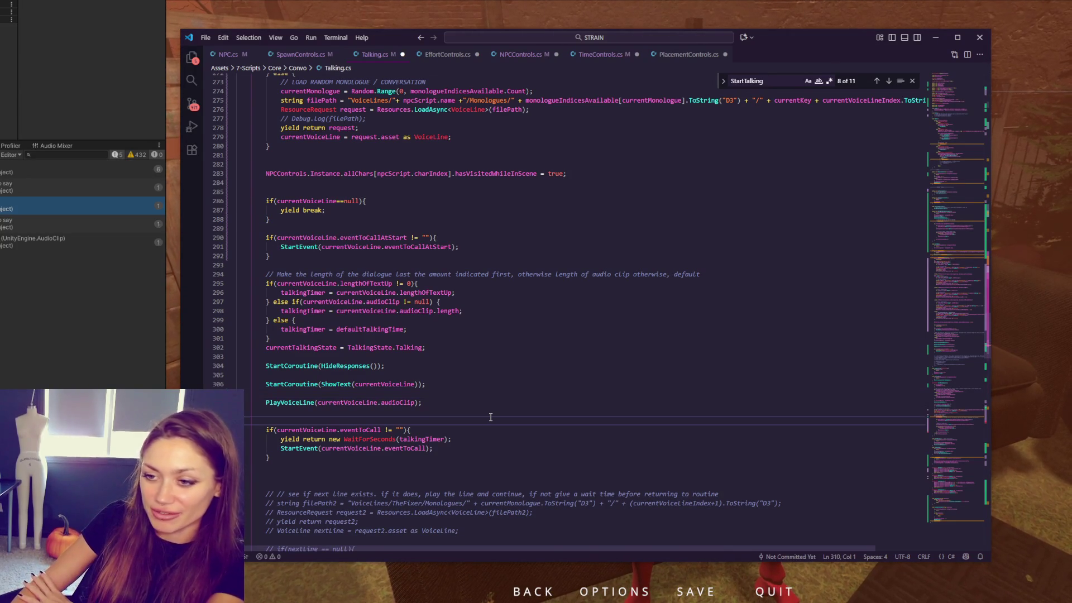
{"action": "key", "text": "BackSpace"}
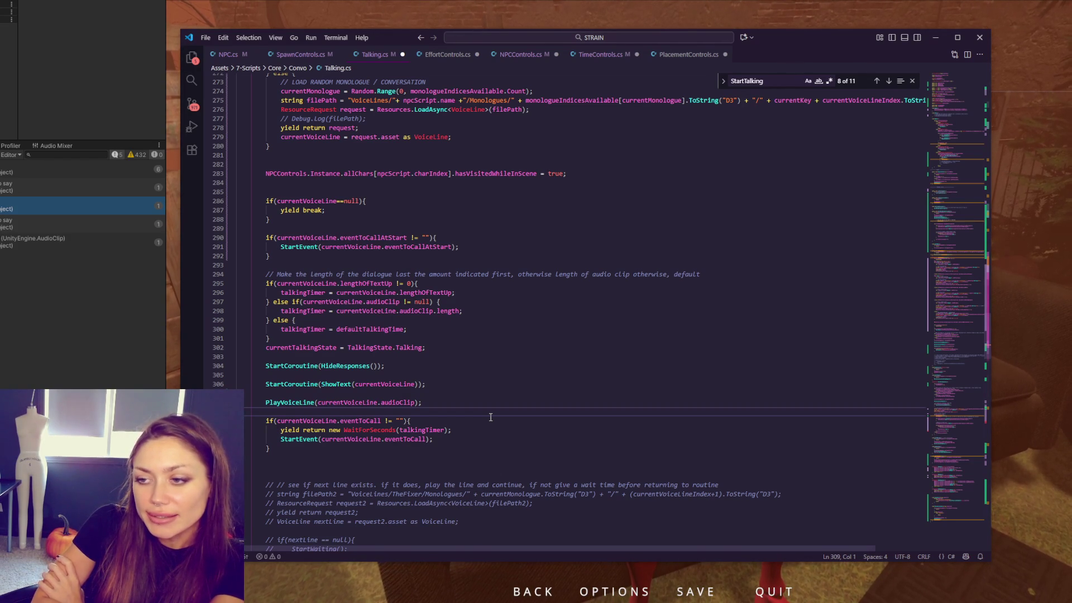
{"action": "scroll", "coordinate": [491, 417], "scroll_direction": "up", "scroll_amount": 2}
{"action": "scroll", "coordinate": [491, 417], "scroll_direction": "up", "scroll_amount": 2}
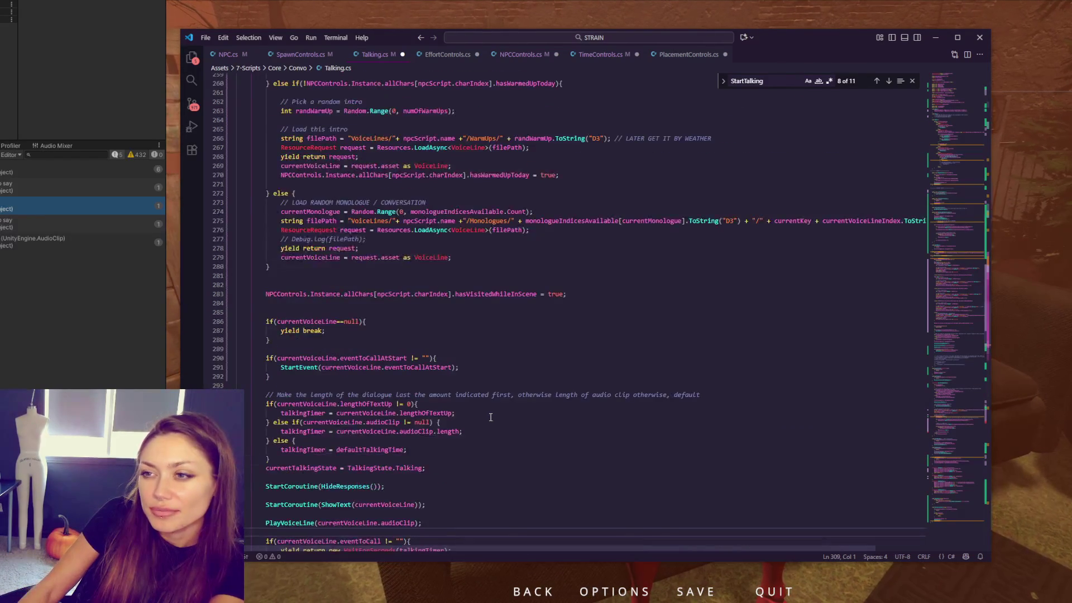
{"action": "scroll", "coordinate": [491, 416], "scroll_direction": "up", "scroll_amount": 1}
{"action": "scroll", "coordinate": [492, 416], "scroll_direction": "up", "scroll_amount": 3}
{"action": "scroll", "coordinate": [491, 416], "scroll_direction": "up", "scroll_amount": 3}
{"action": "scroll", "coordinate": [491, 417], "scroll_direction": "up", "scroll_amount": 2}
{"action": "scroll", "coordinate": [491, 416], "scroll_direction": "up", "scroll_amount": 2}
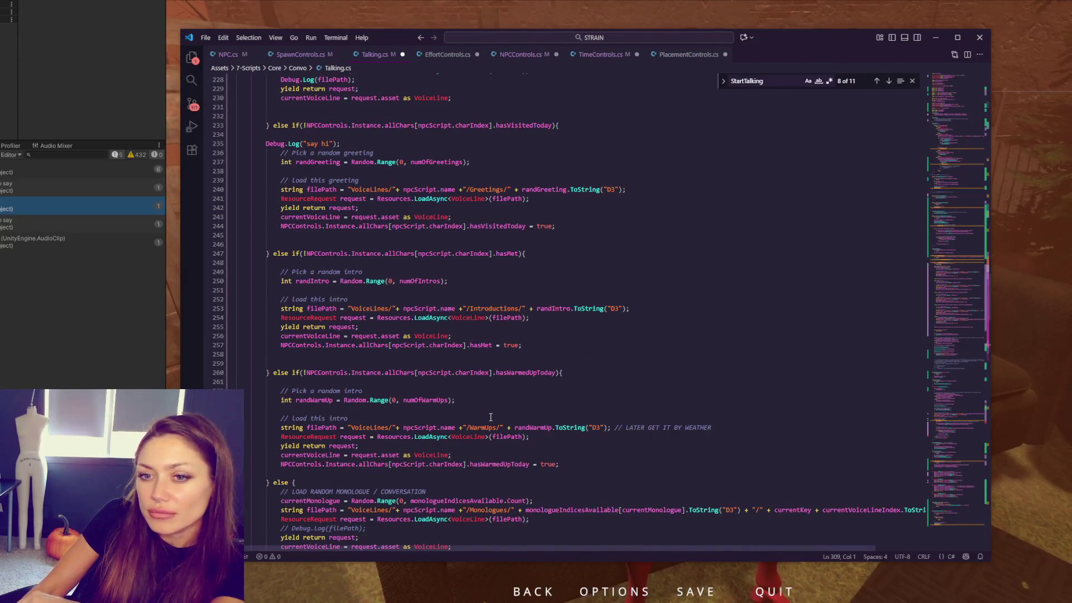
{"action": "scroll", "coordinate": [491, 416], "scroll_direction": "up", "scroll_amount": 3}
{"action": "left_click", "coordinate": [362, 240]}
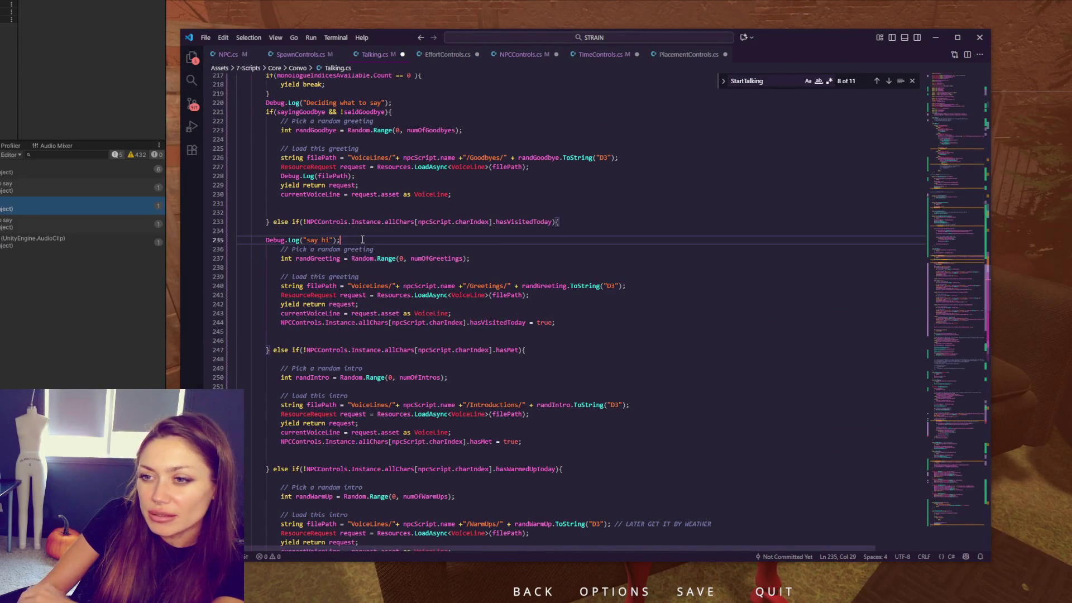
{"action": "scroll", "coordinate": [362, 240], "scroll_direction": "up", "scroll_amount": 3}
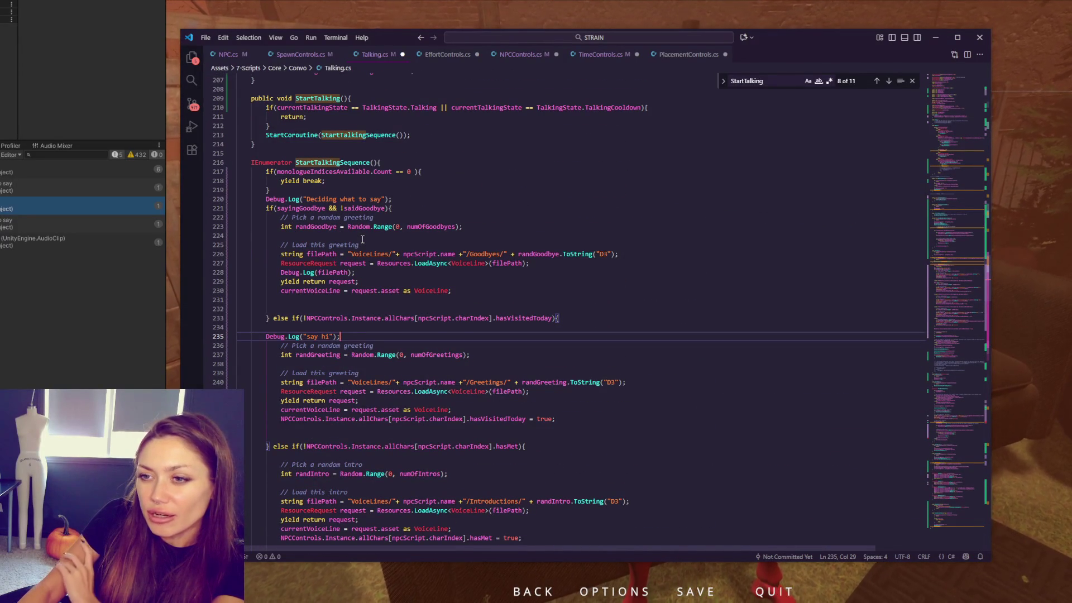
{"action": "scroll", "coordinate": [362, 240], "scroll_direction": "down", "scroll_amount": 3}
{"action": "scroll", "coordinate": [451, 343], "scroll_direction": "down", "scroll_amount": 6}
{"action": "scroll", "coordinate": [452, 344], "scroll_direction": "down", "scroll_amount": 4}
{"action": "scroll", "coordinate": [369, 378], "scroll_direction": "down", "scroll_amount": 4}
{"action": "double_click", "coordinate": [387, 395]}
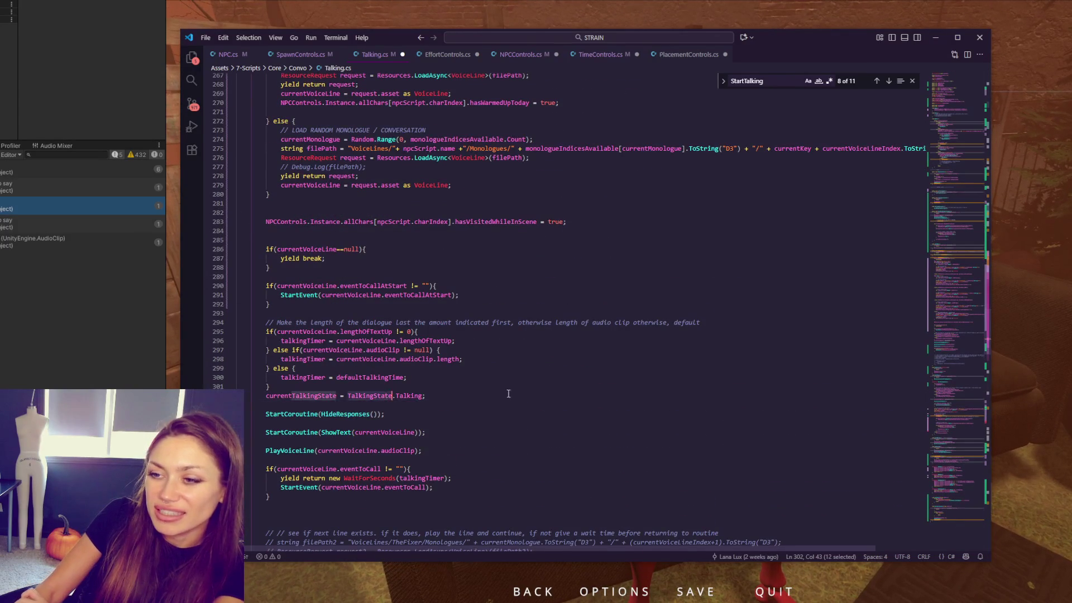
{"action": "scroll", "coordinate": [508, 391], "scroll_direction": "up", "scroll_amount": 6}
{"action": "scroll", "coordinate": [501, 251], "scroll_direction": "up", "scroll_amount": 6}
{"action": "scroll", "coordinate": [486, 245], "scroll_direction": "up", "scroll_amount": 3}
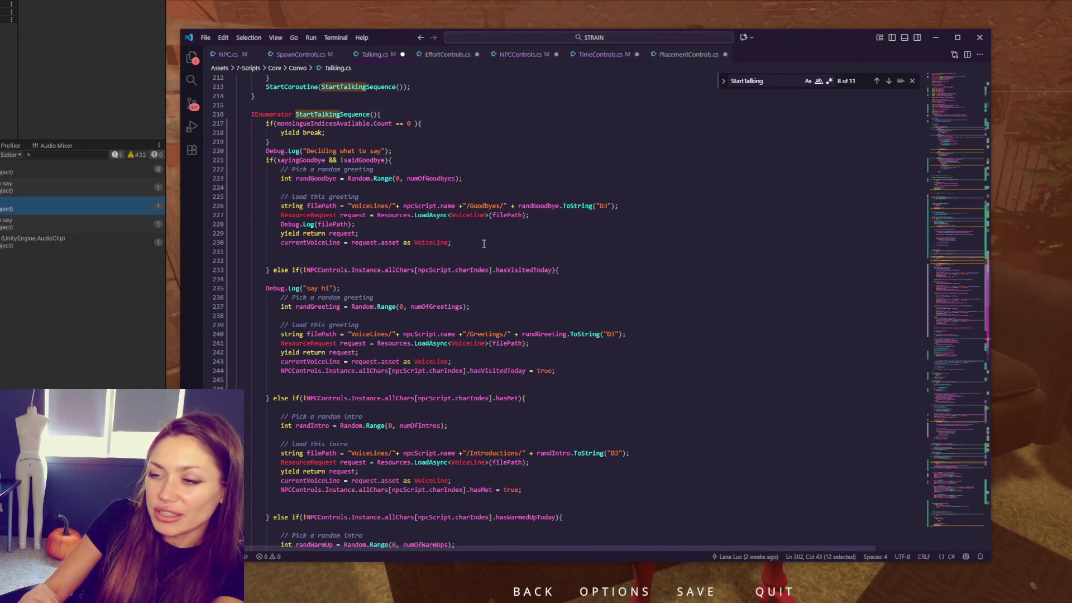
{"action": "scroll", "coordinate": [484, 243], "scroll_direction": "down", "scroll_amount": 4}
{"action": "scroll", "coordinate": [482, 247], "scroll_direction": "down", "scroll_amount": 4}
{"action": "scroll", "coordinate": [479, 252], "scroll_direction": "down", "scroll_amount": 4}
{"action": "scroll", "coordinate": [477, 256], "scroll_direction": "down", "scroll_amount": 3}
{"action": "double_click", "coordinate": [353, 332]}
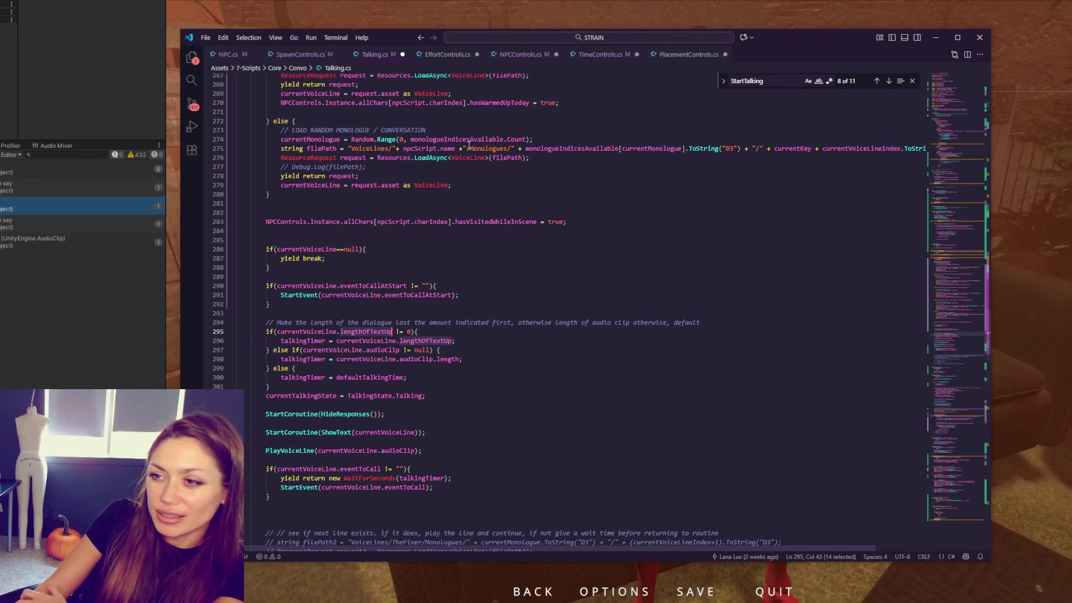
{"action": "double_click", "coordinate": [465, 221]}
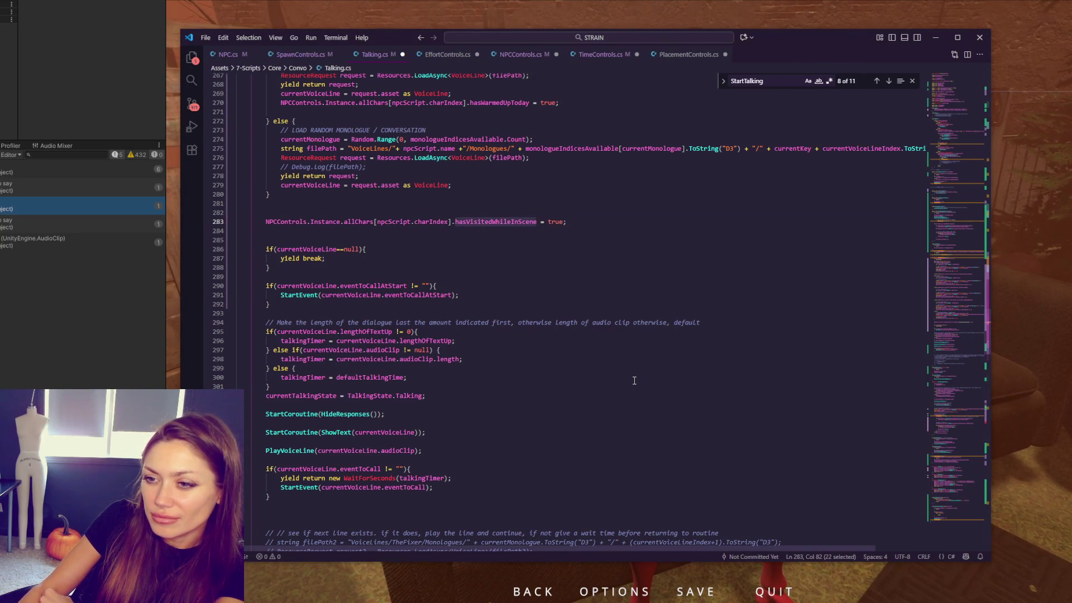
{"action": "double_click", "coordinate": [306, 332]}
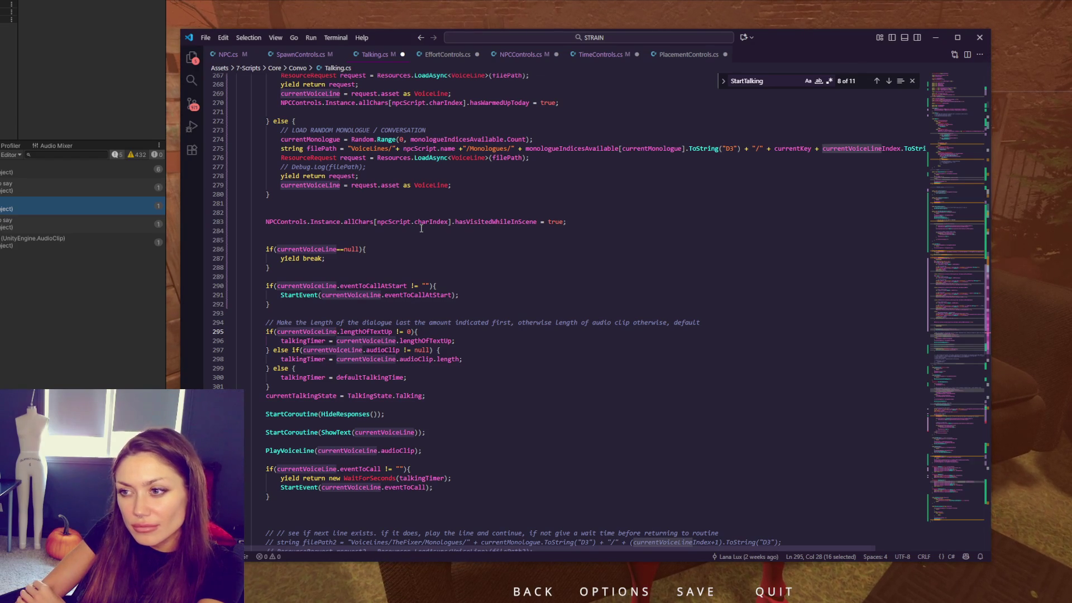
{"action": "scroll", "coordinate": [421, 229], "scroll_direction": "down", "scroll_amount": 3}
{"action": "scroll", "coordinate": [422, 229], "scroll_direction": "down", "scroll_amount": 4}
{"action": "scroll", "coordinate": [422, 228], "scroll_direction": "up", "scroll_amount": 4}
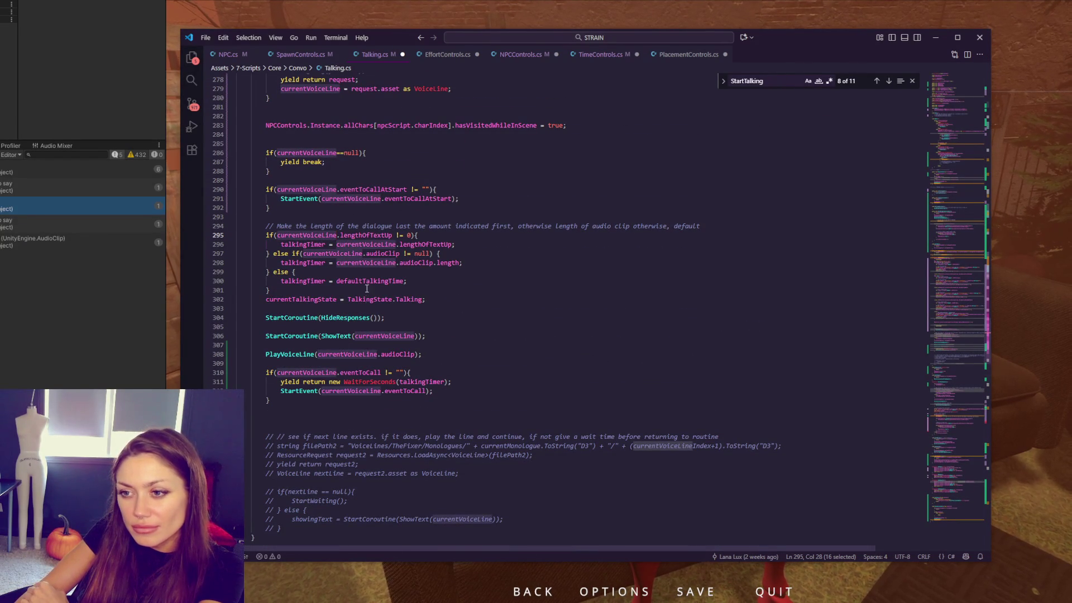
{"action": "scroll", "coordinate": [405, 377], "scroll_direction": "down", "scroll_amount": 4}
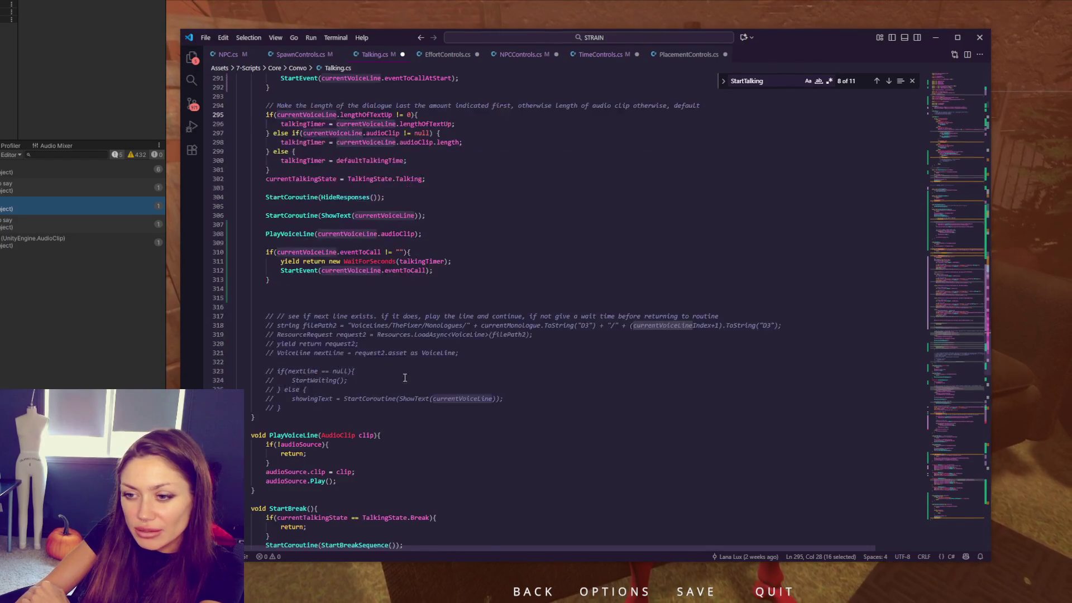
{"action": "scroll", "coordinate": [405, 378], "scroll_direction": "up", "scroll_amount": 5}
{"action": "double_click", "coordinate": [322, 323]}
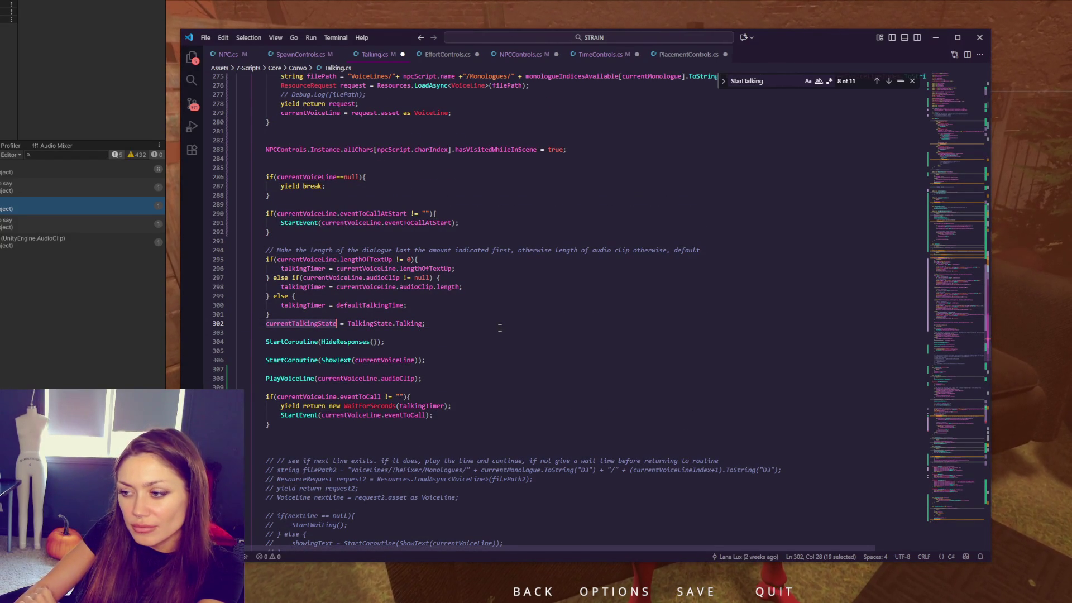
{"action": "scroll", "coordinate": [499, 328], "scroll_direction": "up", "scroll_amount": 1}
{"action": "scroll", "coordinate": [500, 328], "scroll_direction": "up", "scroll_amount": 2}
{"action": "scroll", "coordinate": [498, 326], "scroll_direction": "up", "scroll_amount": 1}
{"action": "scroll", "coordinate": [497, 324], "scroll_direction": "up", "scroll_amount": 2}
{"action": "scroll", "coordinate": [497, 325], "scroll_direction": "up", "scroll_amount": 2}
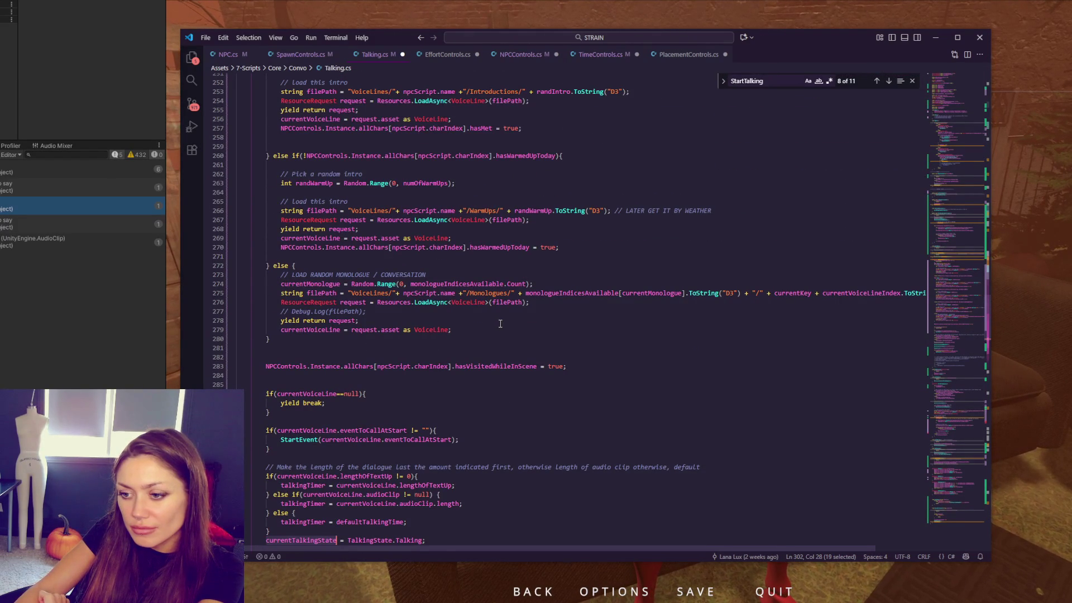
{"action": "scroll", "coordinate": [497, 324], "scroll_direction": "down", "scroll_amount": 4}
{"action": "left_click", "coordinate": [408, 419]}
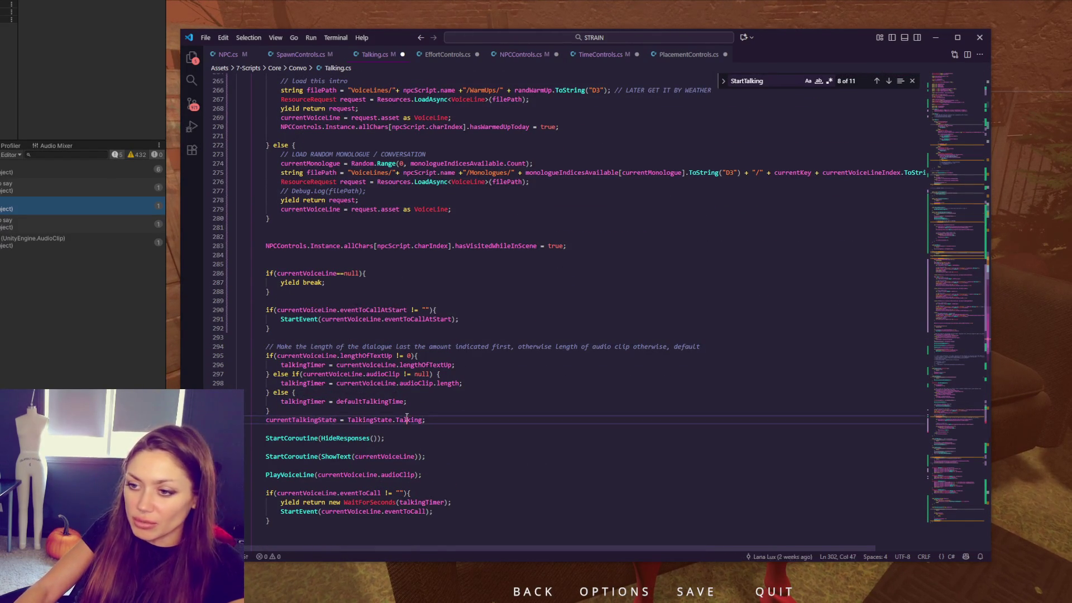
{"action": "double_click", "coordinate": [408, 419]}
{"action": "left_click_drag", "start_coordinate": [969, 335], "coordinate": [1004, 146]}
{"action": "scroll", "coordinate": [642, 336], "scroll_direction": "down", "scroll_amount": 2}
{"action": "scroll", "coordinate": [589, 338], "scroll_direction": "down", "scroll_amount": 2}
{"action": "scroll", "coordinate": [588, 334], "scroll_direction": "down", "scroll_amount": 2}
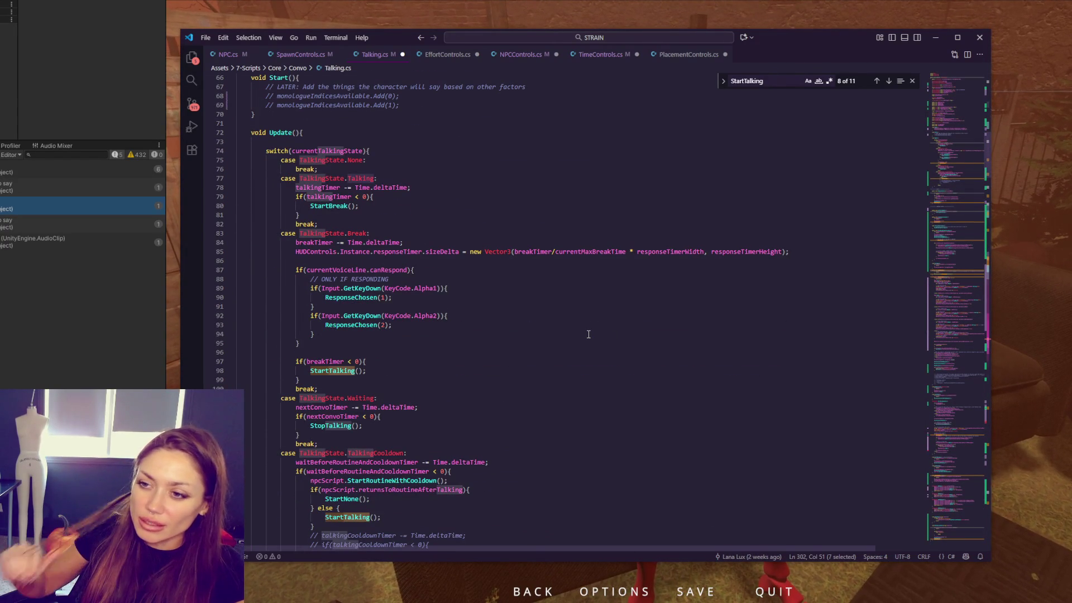
{"action": "scroll", "coordinate": [589, 334], "scroll_direction": "up", "scroll_amount": 3}
{"action": "scroll", "coordinate": [588, 334], "scroll_direction": "up", "scroll_amount": 4}
{"action": "scroll", "coordinate": [587, 332], "scroll_direction": "up", "scroll_amount": 3}
Step: Declare a new 'bool talkingInfoSet;' field after saidGoodbye
{"action": "left_click", "coordinate": [382, 277]}
{"action": "key", "text": "Return"}
{"action": "key", "text": "Return"}
{"action": "type", "text": "bool"}
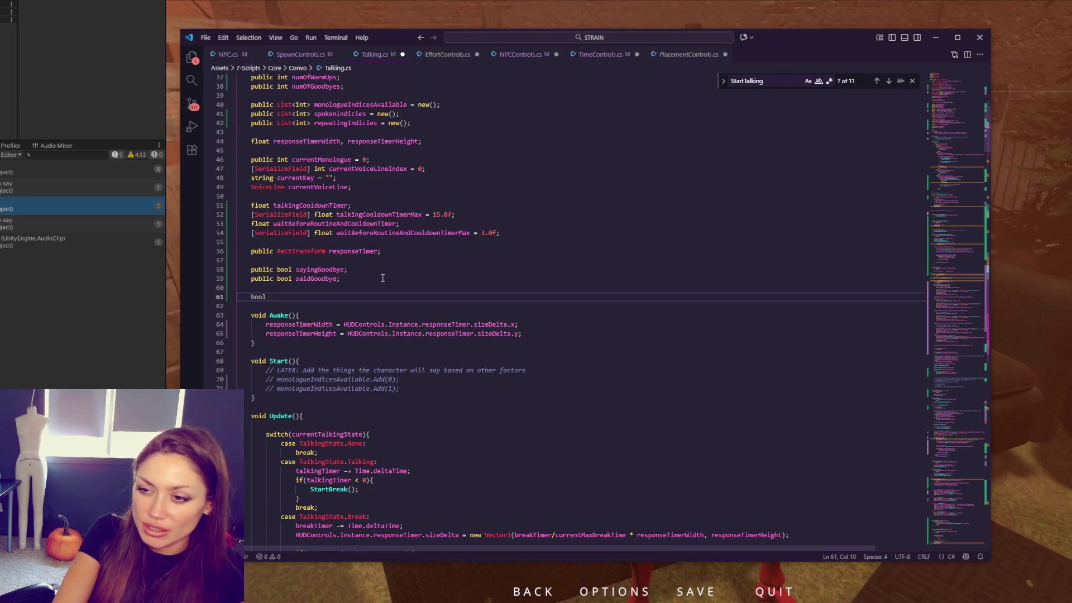
{"action": "type", "text": "talkingInfoSet;"}
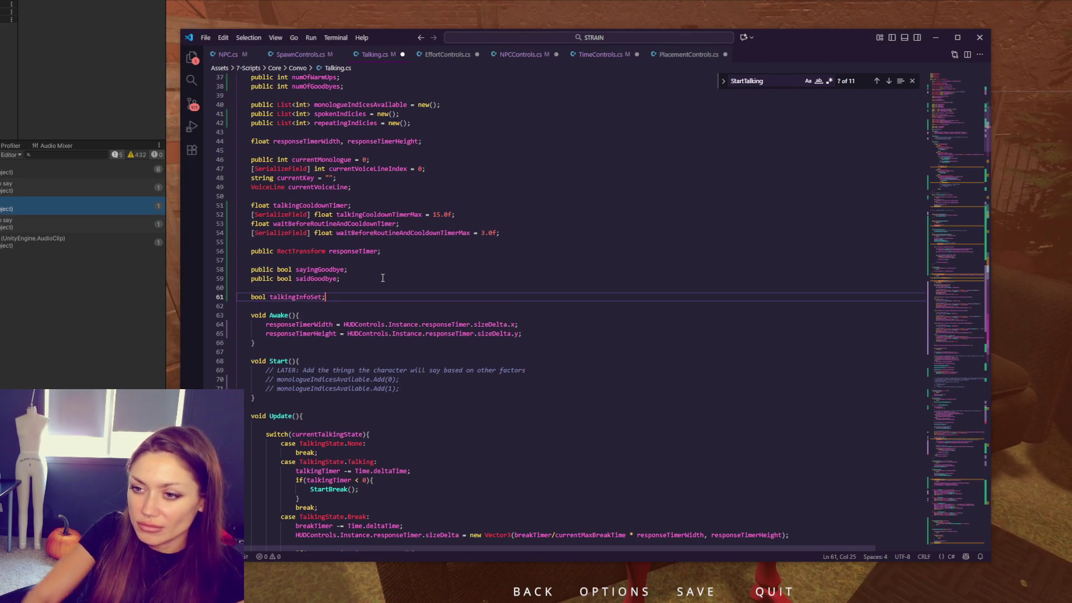
{"action": "double_click", "coordinate": [319, 296]}
{"action": "scroll", "coordinate": [318, 297], "scroll_direction": "down", "scroll_amount": 5}
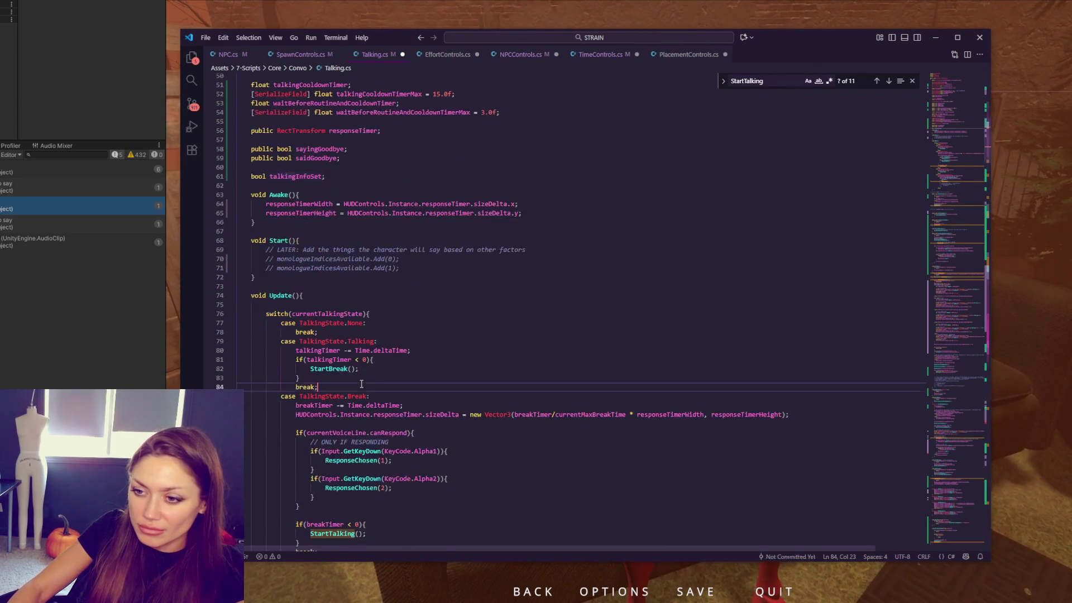
{"action": "scroll", "coordinate": [377, 297], "scroll_direction": "down", "scroll_amount": 4}
{"action": "left_click", "coordinate": [442, 298]}
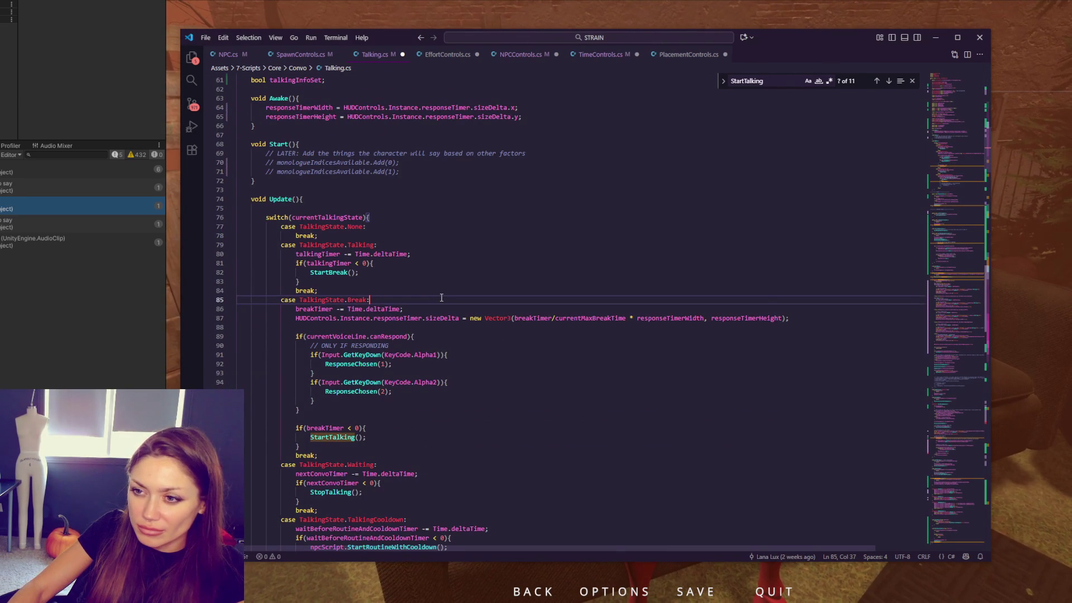
Step: Wrap the Talking case's timer lines in if(talkingInfoSet){ }, indented, and save Talking.cs
{"action": "left_click", "coordinate": [384, 246]}
{"action": "key", "text": "Return"}
{"action": "type", "text": "if(talkingInfoSet){"}
{"action": "left_click_drag", "start_coordinate": [283, 263], "coordinate": [319, 300]}
{"action": "key", "text": "Tab"}
{"action": "left_click", "coordinate": [366, 282]}
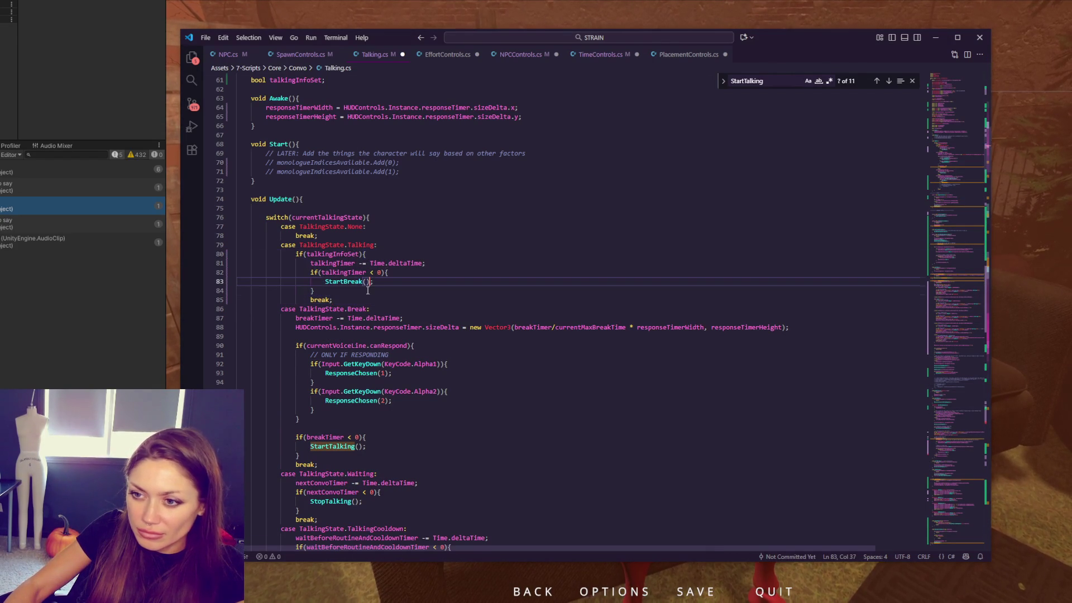
{"action": "key", "text": "Return"}
{"action": "type", "text": "}"}
{"action": "key", "text": "ctrl+s"}
Step: Check talkingInfoSet's uses and move to the StartTalkingSequence declaration
{"action": "double_click", "coordinate": [337, 253]}
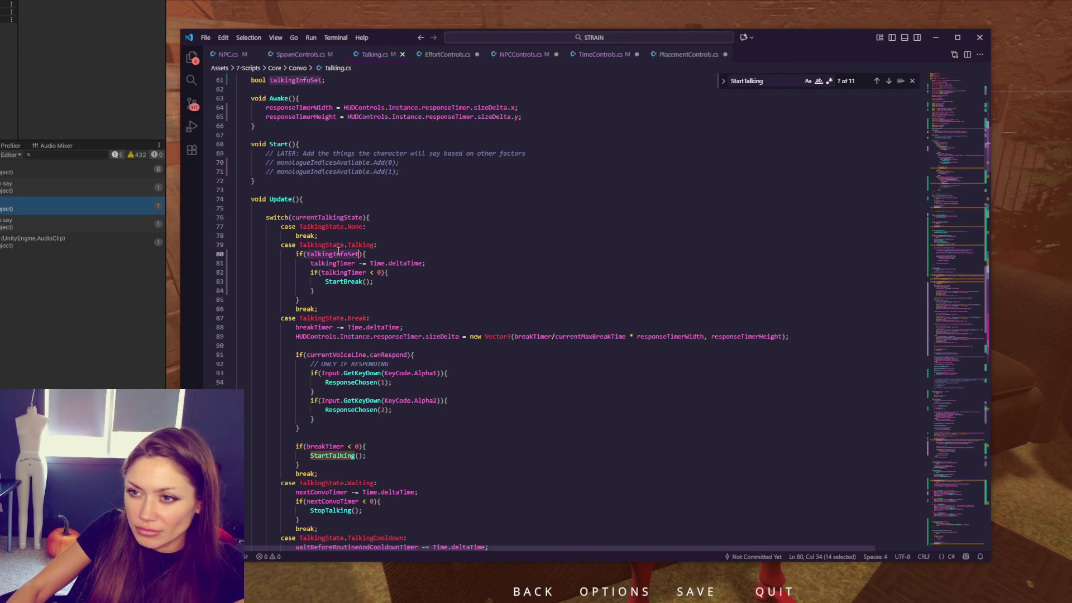
{"action": "scroll", "coordinate": [337, 253], "scroll_direction": "down", "scroll_amount": 10}
{"action": "scroll", "coordinate": [369, 285], "scroll_direction": "down", "scroll_amount": 10}
{"action": "scroll", "coordinate": [396, 311], "scroll_direction": "down", "scroll_amount": 10}
{"action": "scroll", "coordinate": [395, 311], "scroll_direction": "down", "scroll_amount": 2}
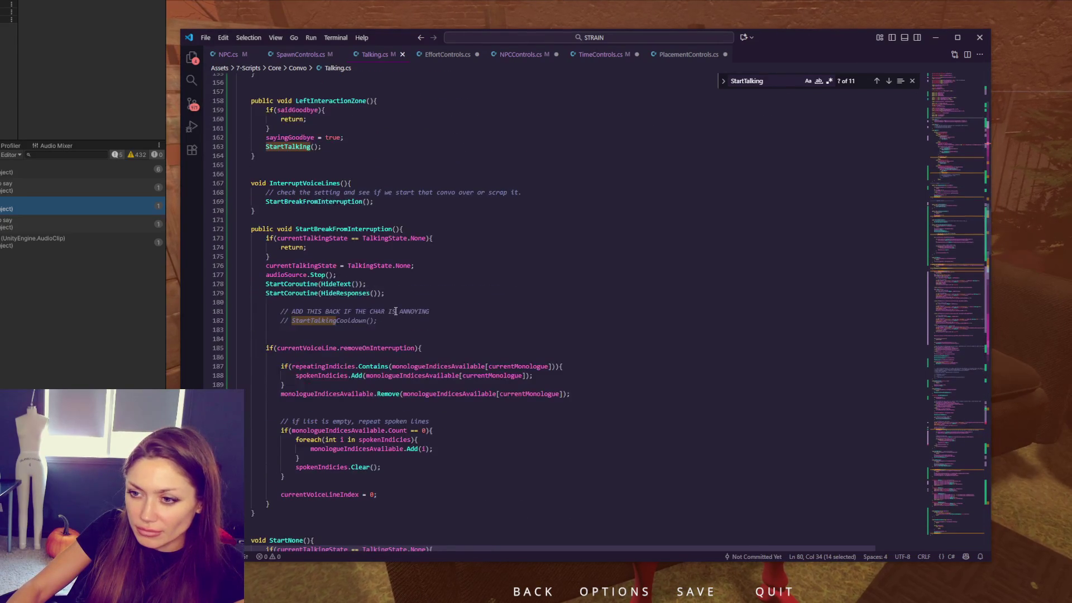
{"action": "scroll", "coordinate": [396, 311], "scroll_direction": "down", "scroll_amount": 5}
{"action": "scroll", "coordinate": [396, 311], "scroll_direction": "down", "scroll_amount": 6}
{"action": "scroll", "coordinate": [396, 311], "scroll_direction": "down", "scroll_amount": 3}
{"action": "left_click", "coordinate": [395, 281]}
{"action": "scroll", "coordinate": [446, 292], "scroll_direction": "down", "scroll_amount": 3}
{"action": "scroll", "coordinate": [447, 292], "scroll_direction": "down", "scroll_amount": 2}
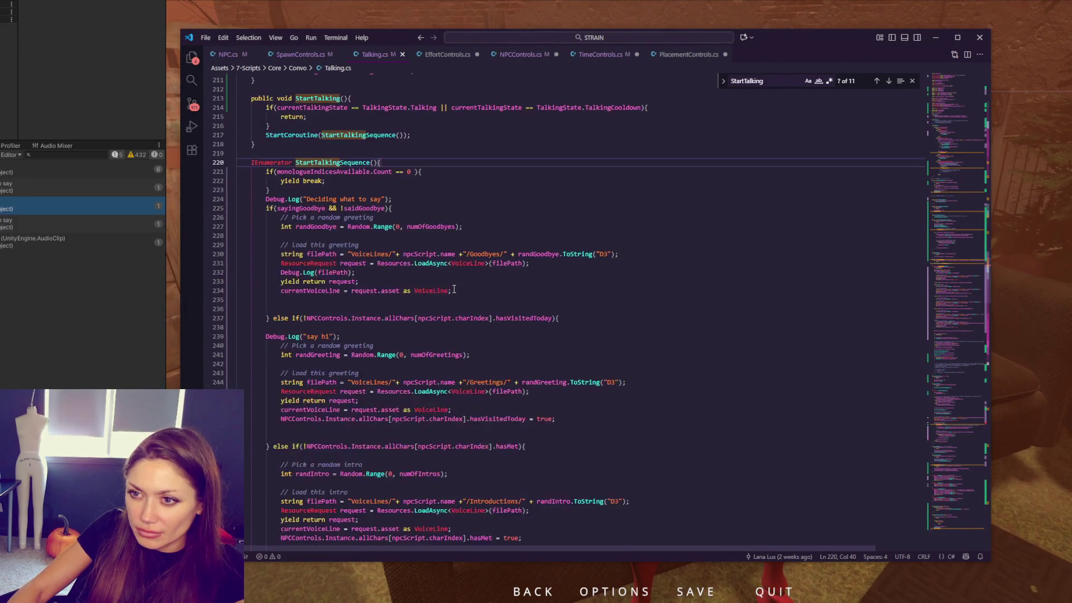
{"action": "scroll", "coordinate": [453, 291], "scroll_direction": "down", "scroll_amount": 5}
{"action": "scroll", "coordinate": [457, 297], "scroll_direction": "down", "scroll_amount": 5}
{"action": "scroll", "coordinate": [463, 309], "scroll_direction": "down", "scroll_amount": 4}
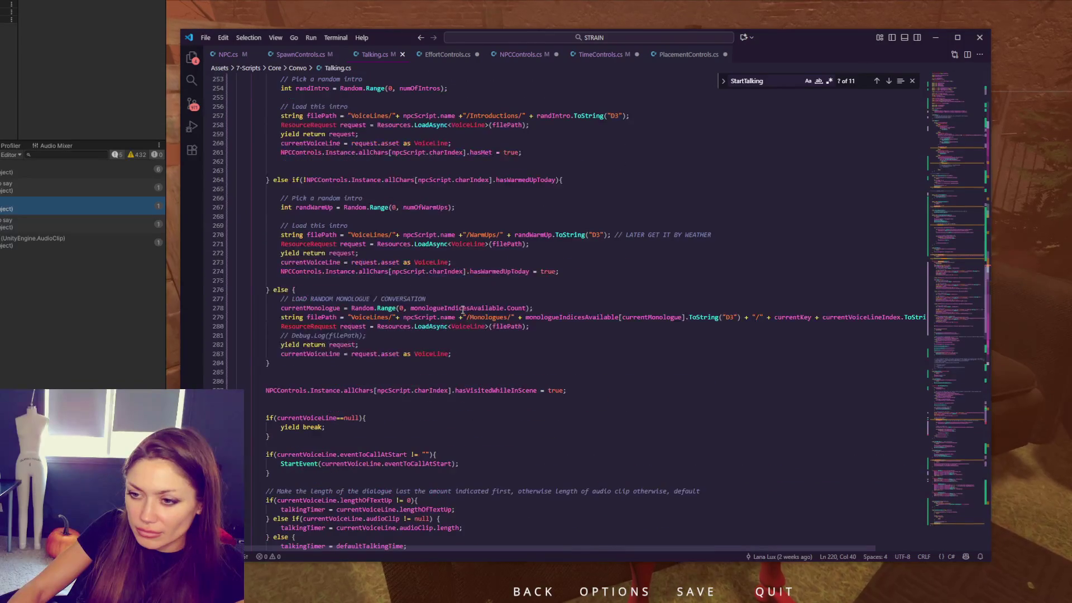
{"action": "scroll", "coordinate": [456, 306], "scroll_direction": "up", "scroll_amount": 6}
{"action": "scroll", "coordinate": [444, 300], "scroll_direction": "up", "scroll_amount": 7}
{"action": "scroll", "coordinate": [429, 293], "scroll_direction": "up", "scroll_amount": 4}
Step: Add 'talkingInfoSet = false;' and 'currentTalkingState = TalkingState.Talking;' at the start of StartTalkingSequence
{"action": "left_click", "coordinate": [434, 310]}
{"action": "key", "text": "Return"}
{"action": "type", "text": "talkingInfoSet"}
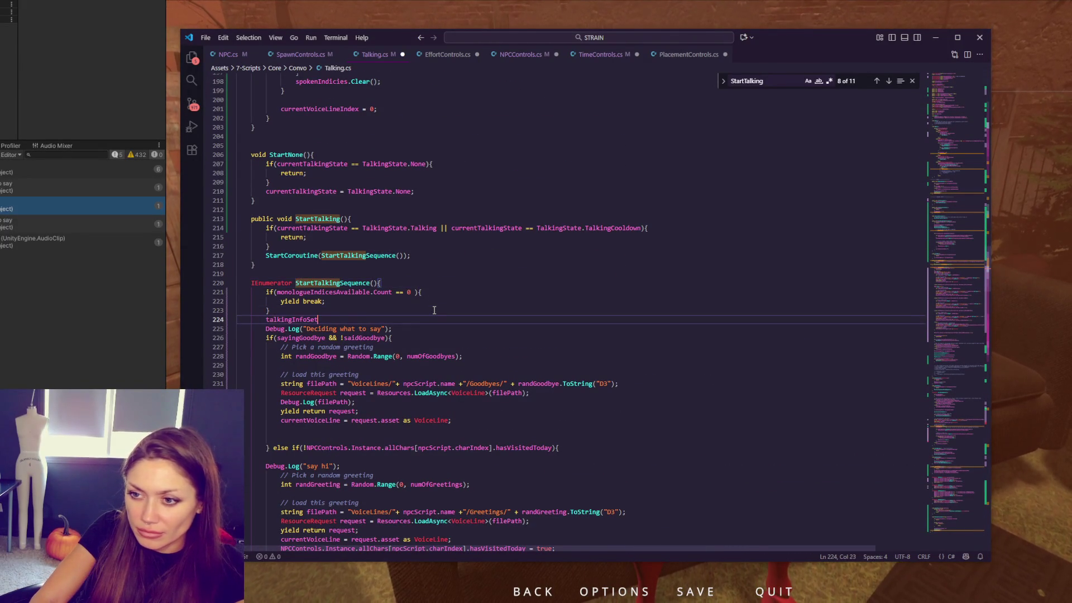
{"action": "type", "text": " = False;"}
{"action": "key", "text": "Return"}
{"action": "type", "text": "cur"}
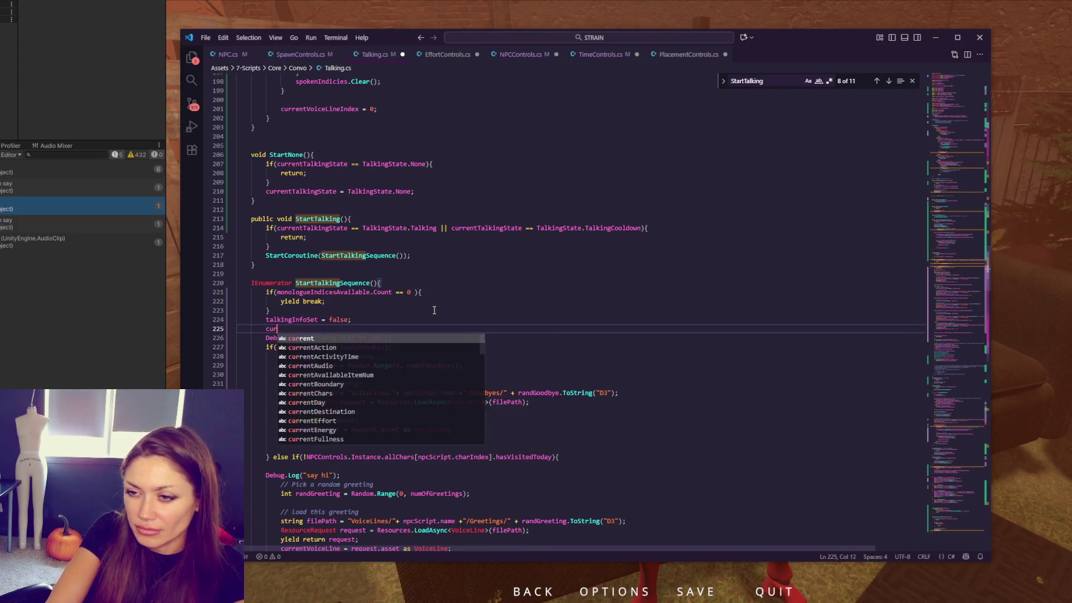
{"action": "type", "text": "rentState"}
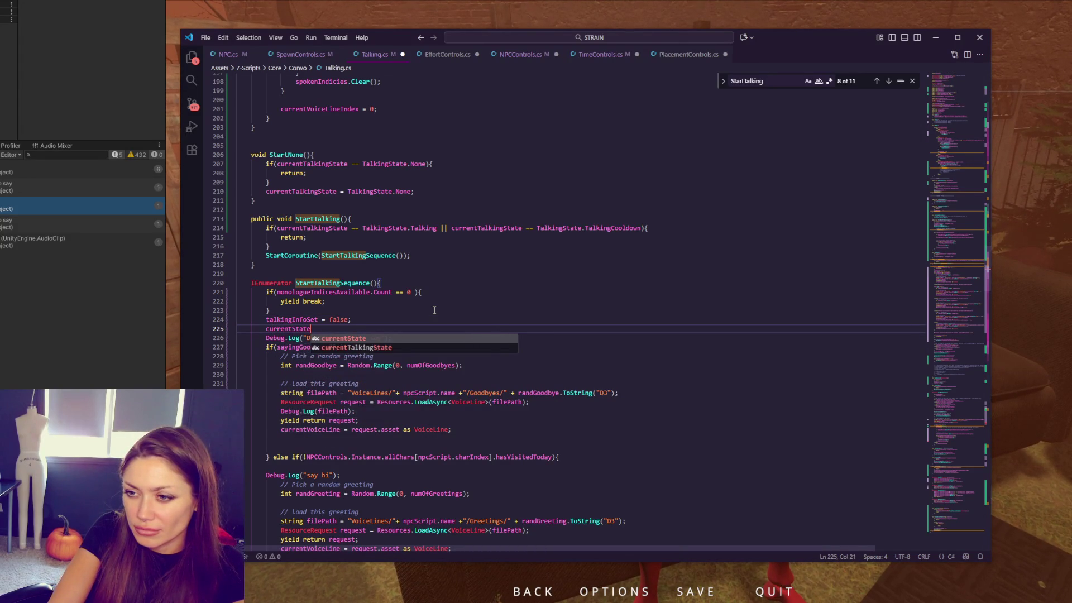
{"action": "key", "text": "Down"}
{"action": "key", "text": "Tab"}
{"action": "type", "text": "= TalkingSt"}
{"action": "key", "text": "Tab"}
{"action": "type", "text": ".T"}
{"action": "key", "text": "Tab"}
{"action": "type", "text": ";"}
{"action": "key", "text": "Return"}
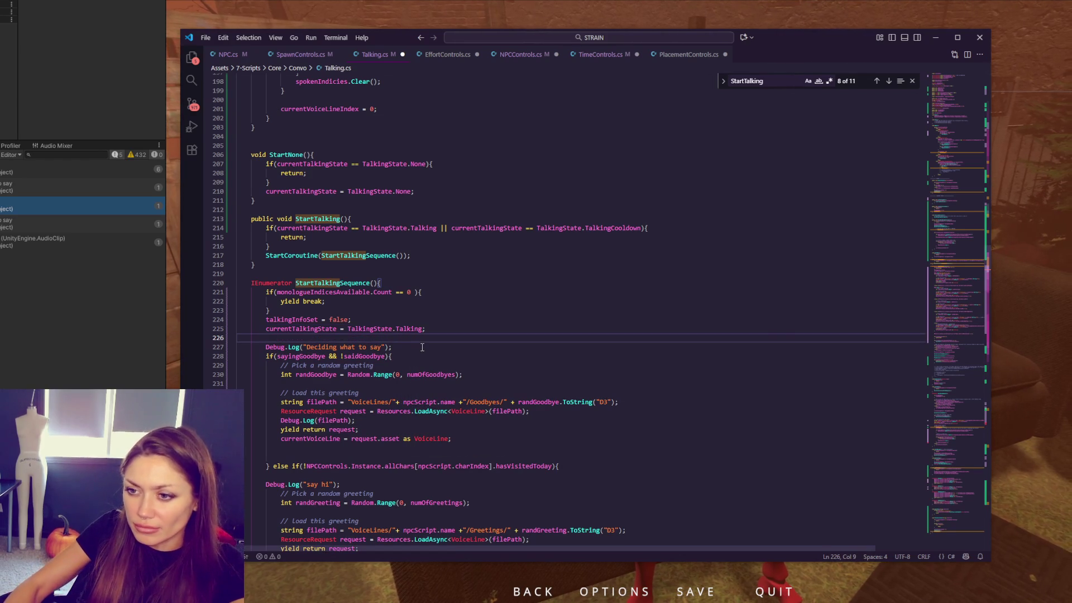
{"action": "left_click_drag", "start_coordinate": [407, 321], "coordinate": [414, 312]}
{"action": "scroll", "coordinate": [415, 312], "scroll_direction": "down", "scroll_amount": 5}
{"action": "scroll", "coordinate": [411, 327], "scroll_direction": "down", "scroll_amount": 5}
{"action": "scroll", "coordinate": [402, 360], "scroll_direction": "down", "scroll_amount": 5}
{"action": "scroll", "coordinate": [392, 410], "scroll_direction": "down", "scroll_amount": 2}
{"action": "scroll", "coordinate": [391, 409], "scroll_direction": "down", "scroll_amount": 4}
{"action": "scroll", "coordinate": [377, 394], "scroll_direction": "down", "scroll_amount": 5}
{"action": "scroll", "coordinate": [363, 370], "scroll_direction": "up", "scroll_amount": 5}
Step: Comment out the later Talking state assignment, add 'talkingInfoSet = true;' in its place, and save
{"action": "left_click", "coordinate": [437, 269]}
{"action": "type", "text": "\\"}
{"action": "key", "text": "Return"}
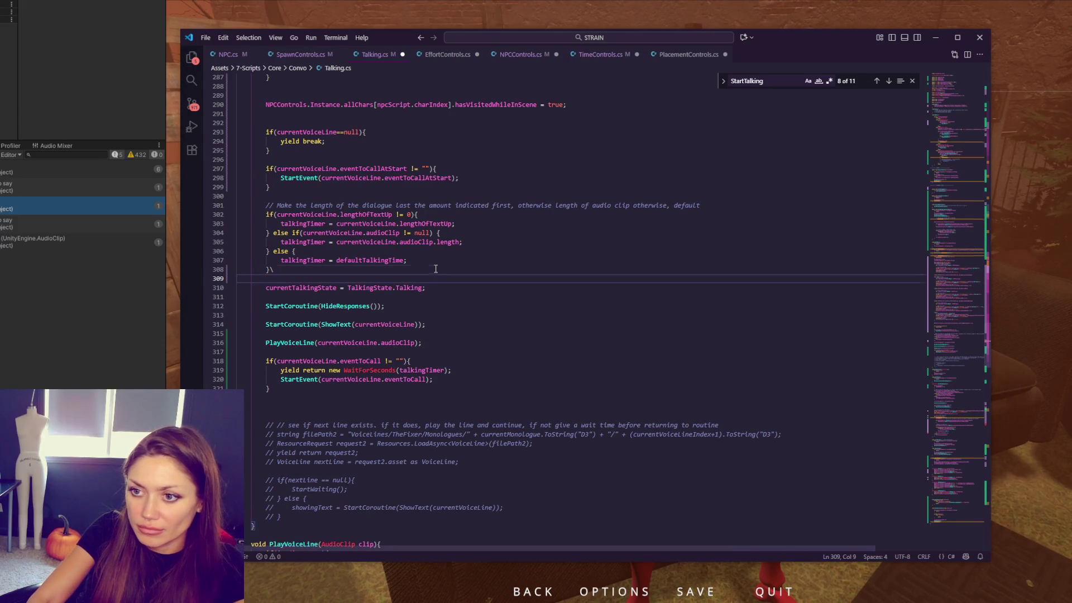
{"action": "key", "text": "BackSpace"}
{"action": "key", "text": "BackSpace"}
{"action": "key", "text": "Return"}
{"action": "key", "text": "Return"}
{"action": "left_click", "coordinate": [442, 297]}
{"action": "key", "text": "ctrl+slash"}
{"action": "key", "text": "Return"}
{"action": "key", "text": "Return"}
{"action": "type", "text": "talkingInfoSet = false;"}
{"action": "key", "text": "BackSpace"}
{"action": "key", "text": "BackSpace"}
{"action": "key", "text": "BackSpace"}
{"action": "type", "text": "true;"}
{"action": "key", "text": "ctrl+s"}
Step: Remove the blank line above the flag and select the 'talkingInfoSet = true;' line for copying
{"action": "left_click", "coordinate": [471, 308]}
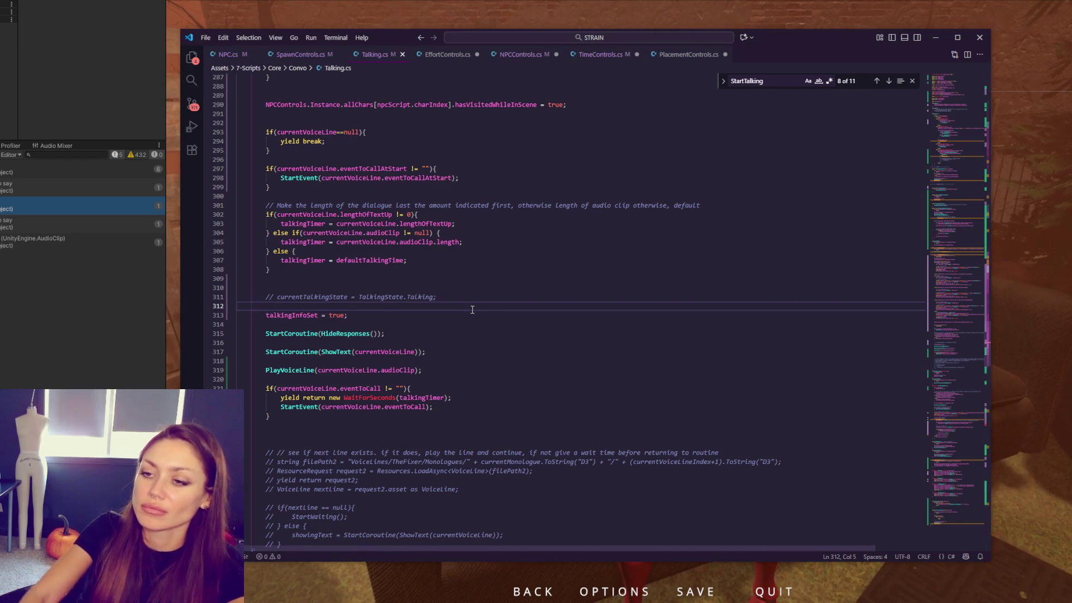
{"action": "key", "text": "BackSpace"}
{"action": "key", "text": "BackSpace"}
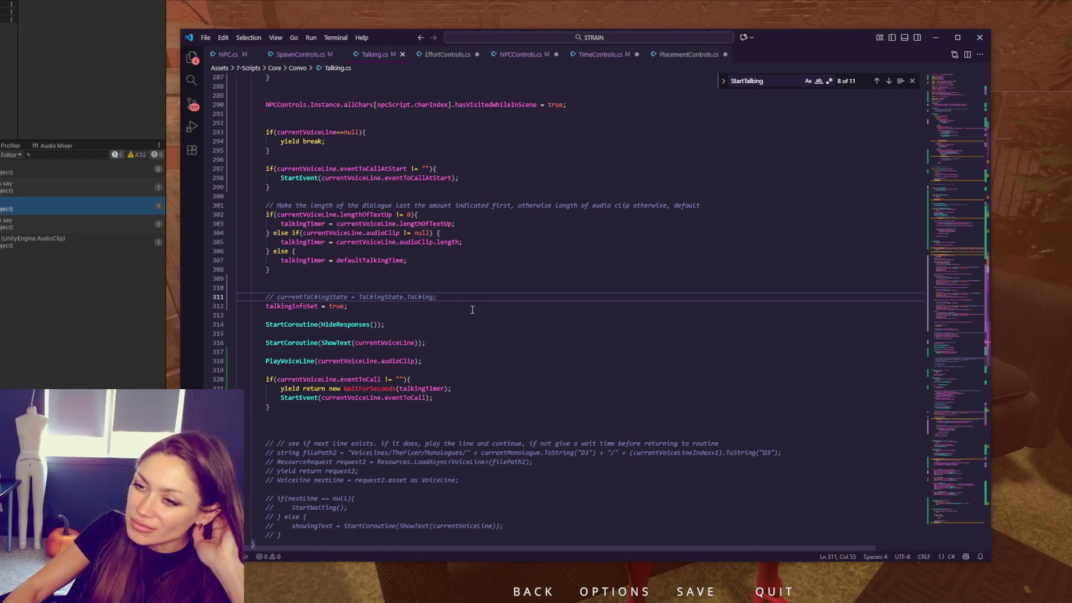
{"action": "left_click_drag", "start_coordinate": [457, 305], "coordinate": [463, 300]}
{"action": "key", "text": "ctrl+c"}
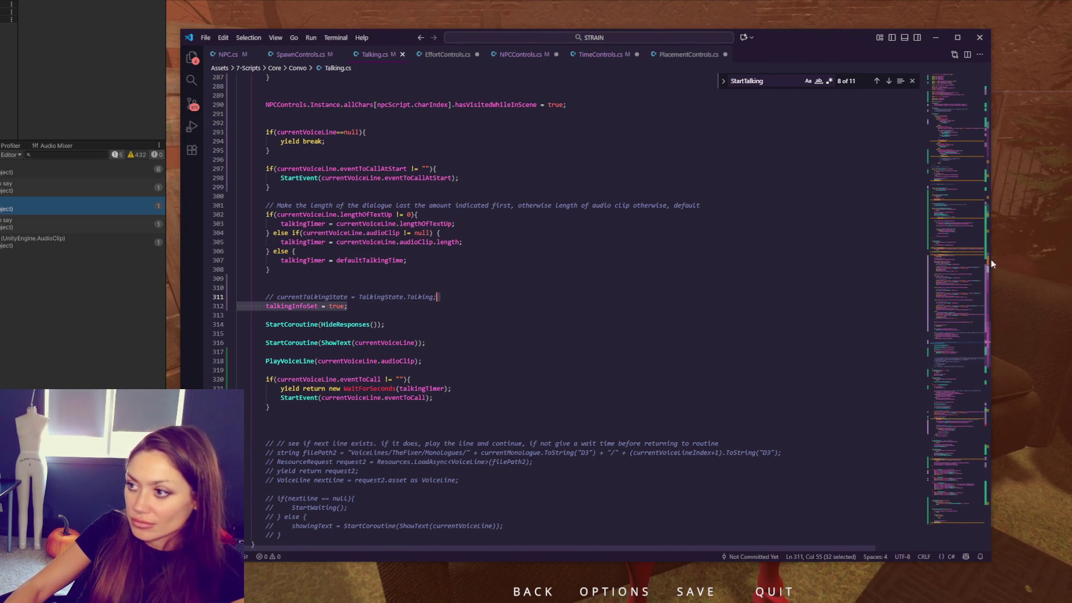
{"action": "left_click_drag", "start_coordinate": [955, 343], "coordinate": [973, 160]}
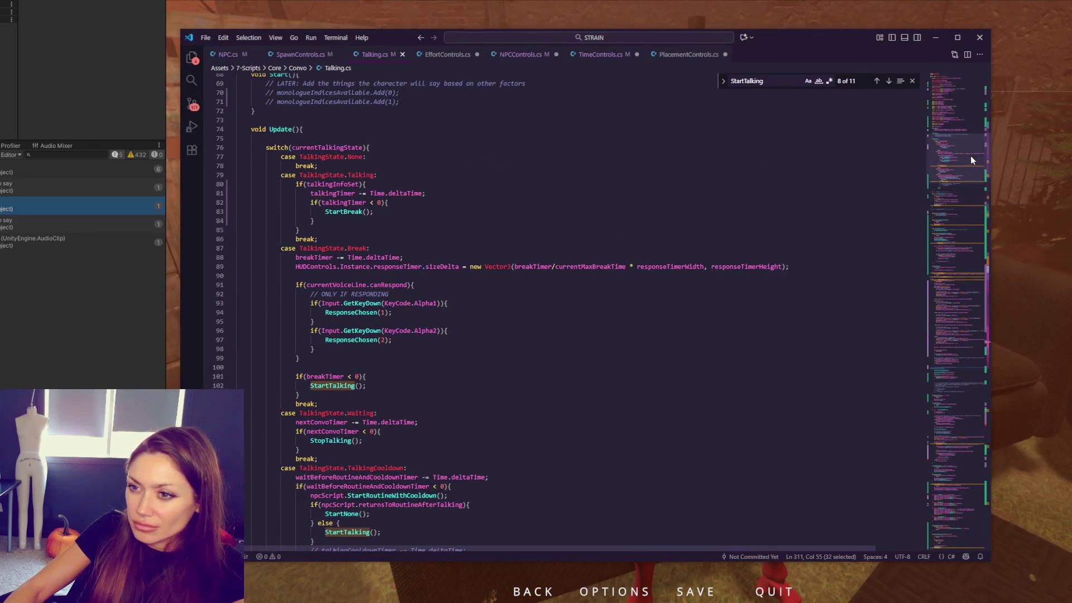
Step: Paste 'talkingInfoSet = false;' above StartBreak() in the Talking case, indent it, and return to Unity
{"action": "left_click", "coordinate": [394, 211]}
{"action": "left_click", "coordinate": [398, 203]}
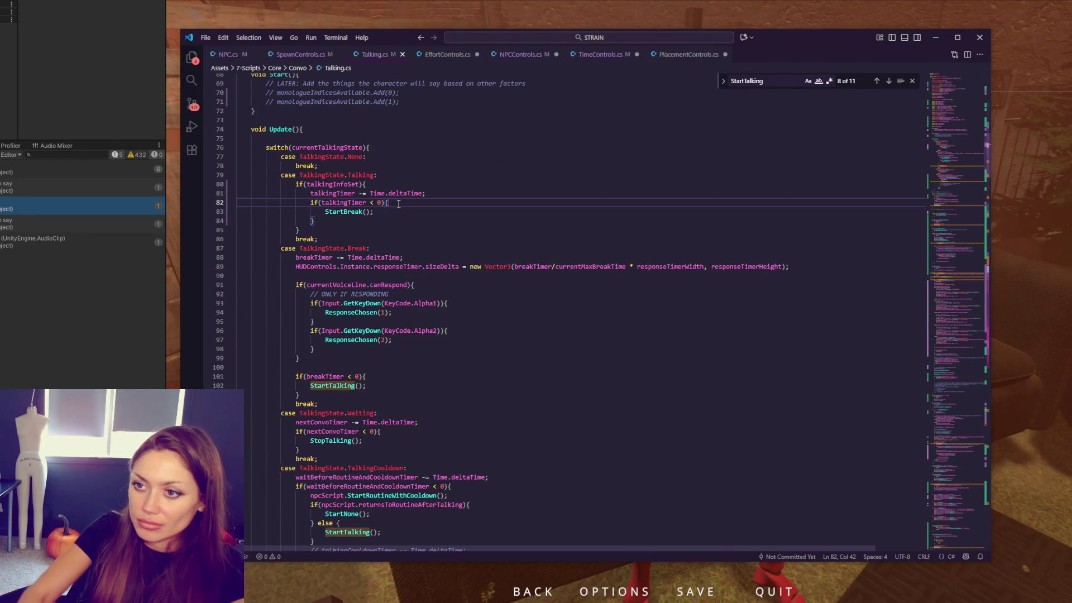
{"action": "key", "text": "Return"}
{"action": "key", "text": "ctrl+v"}
{"action": "type", "text": "false;"}
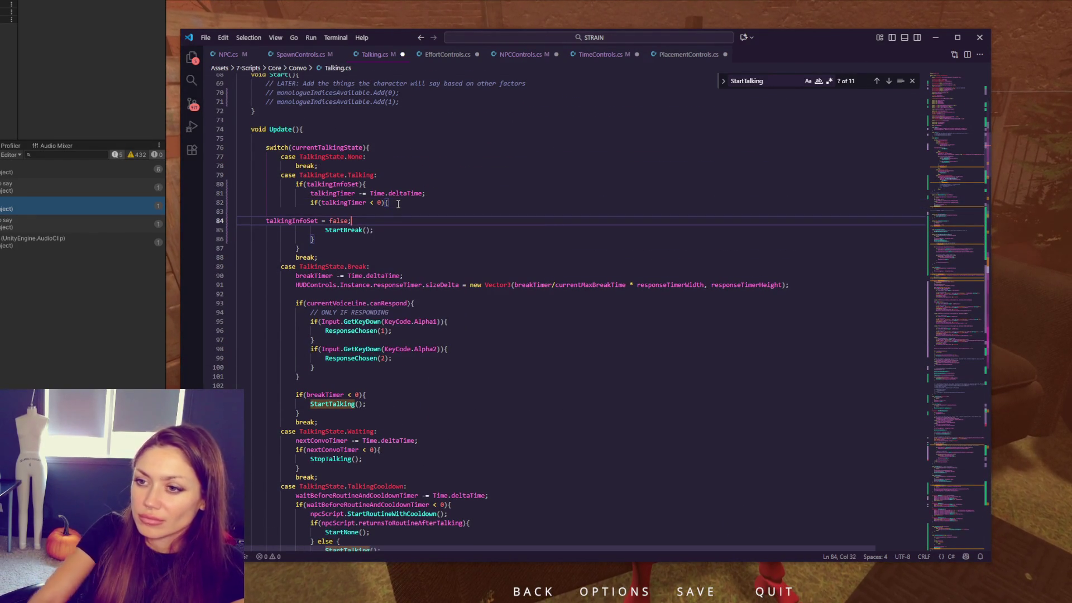
{"action": "key", "text": "Home"}
{"action": "key", "text": "Tab"}
{"action": "key", "text": "Tab"}
{"action": "key", "text": "Tab"}
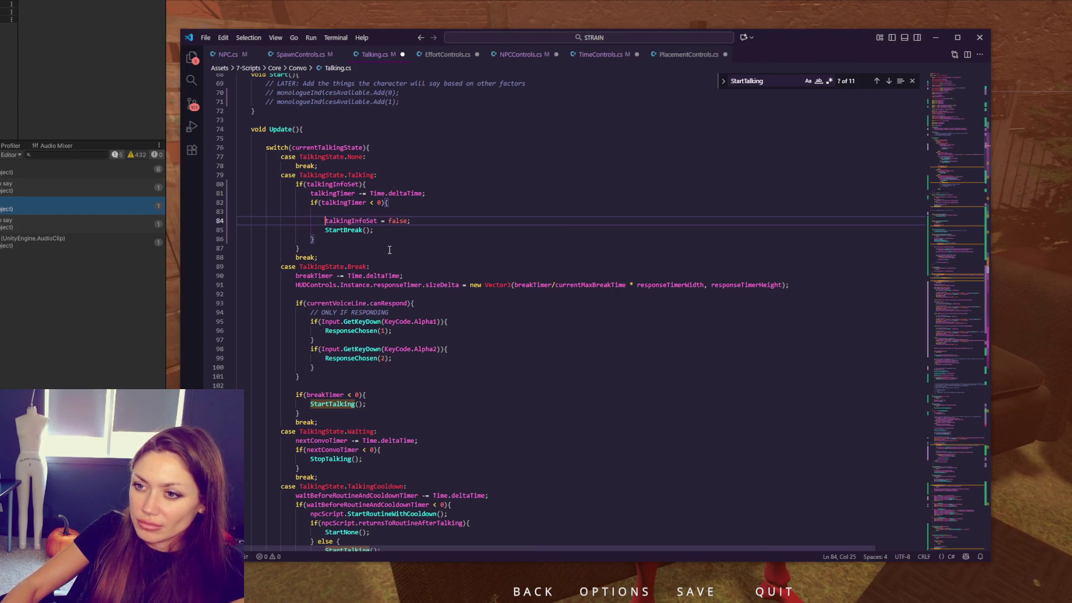
{"action": "key", "text": "alt+Tab"}
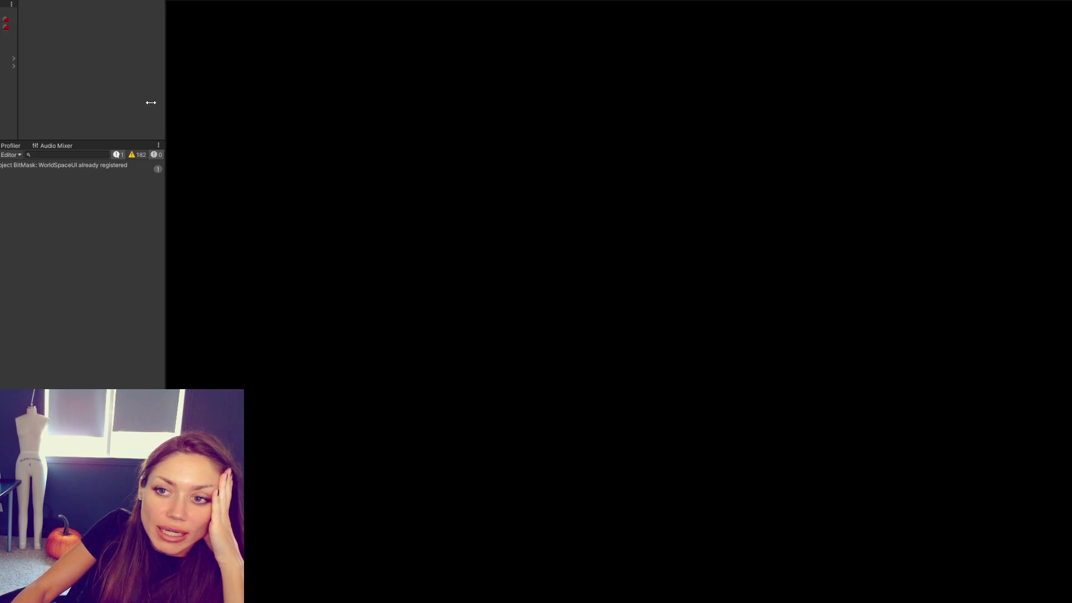
Step: Resize the docked side panel to show more of the Project assets
{"action": "left_click_drag", "start_coordinate": [107, 102], "coordinate": [109, 103]}
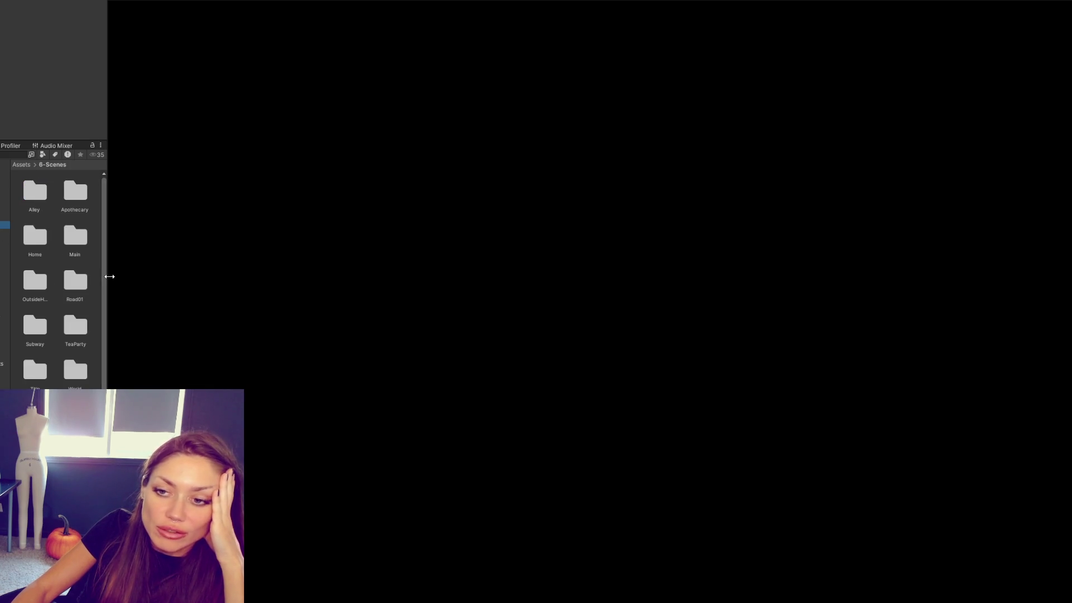
{"action": "left_click_drag", "start_coordinate": [109, 276], "coordinate": [196, 278]}
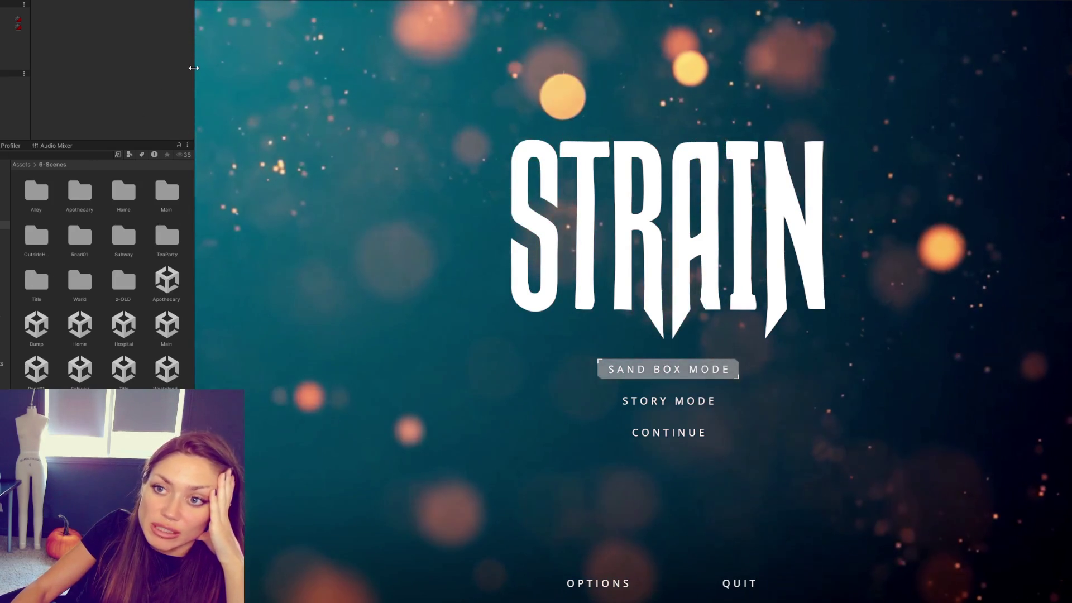
Step: Adjust the side and project panel sizes, then choose Continue on the STRAIN title menu
{"action": "left_click_drag", "start_coordinate": [193, 67], "coordinate": [165, 68]}
{"action": "left_click_drag", "start_coordinate": [109, 141], "coordinate": [108, 93]}
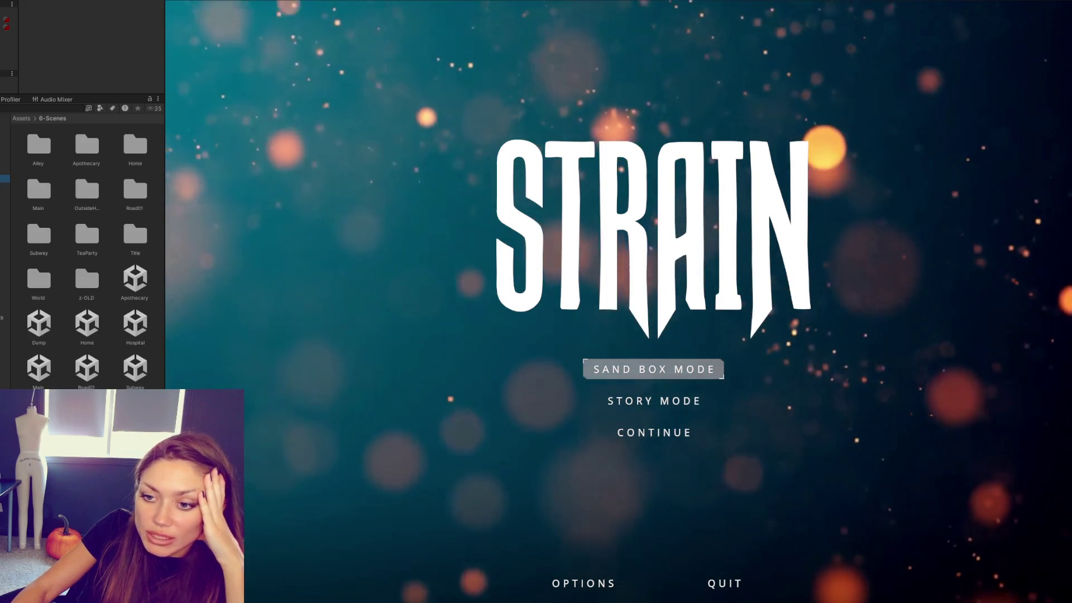
{"action": "mouse_move", "coordinate": [165, 209]}
{"action": "left_mouse_down"}
{"action": "mouse_move", "coordinate": [213, 210]}
{"action": "mouse_move", "coordinate": [194, 210]}
{"action": "left_mouse_up"}
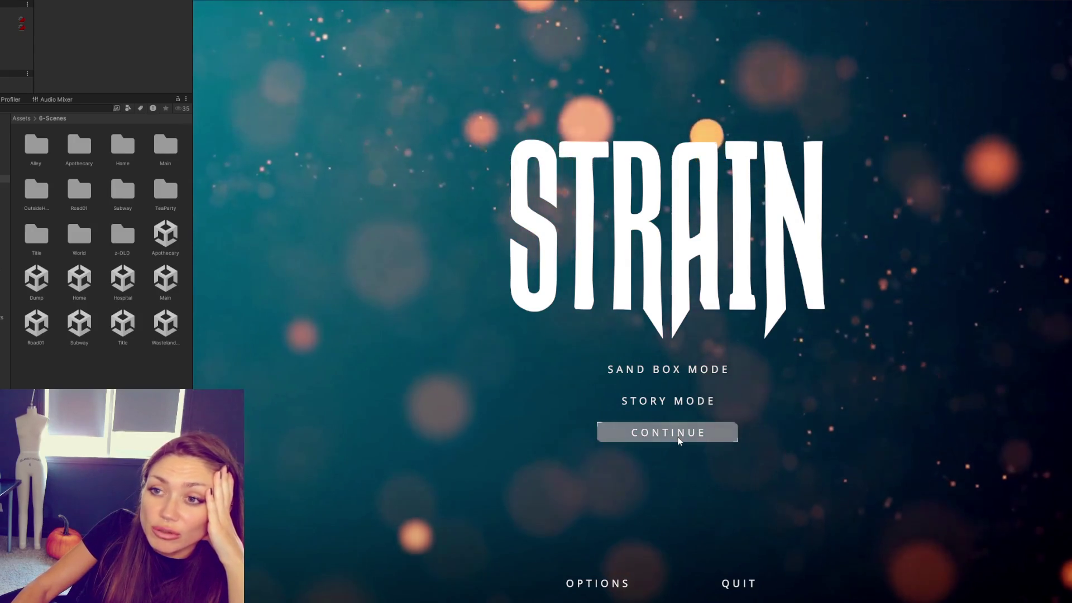
{"action": "left_click", "coordinate": [678, 437]}
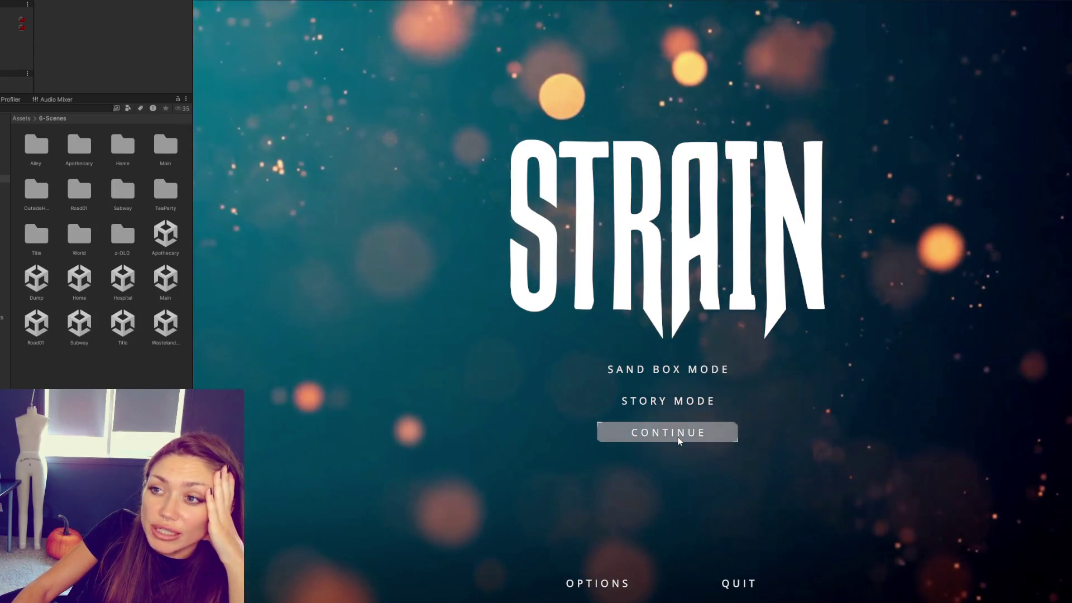
{"action": "left_click", "coordinate": [678, 436]}
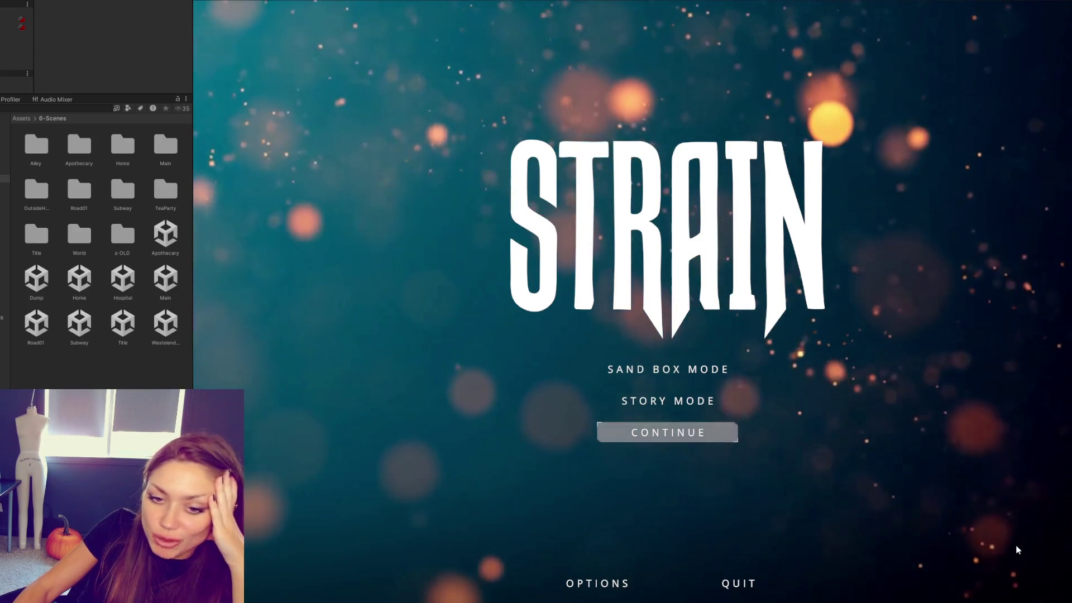
Step: Activate Continue twice with Enter, then move the menu highlight to Sand Box Mode
{"action": "key", "text": "Return"}
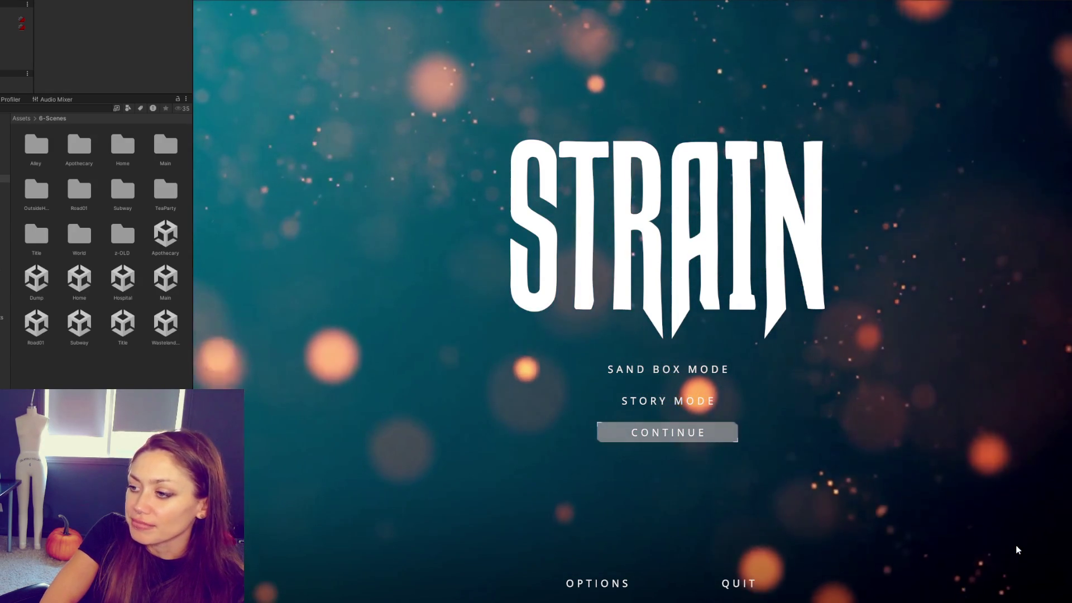
{"action": "key", "text": "Return"}
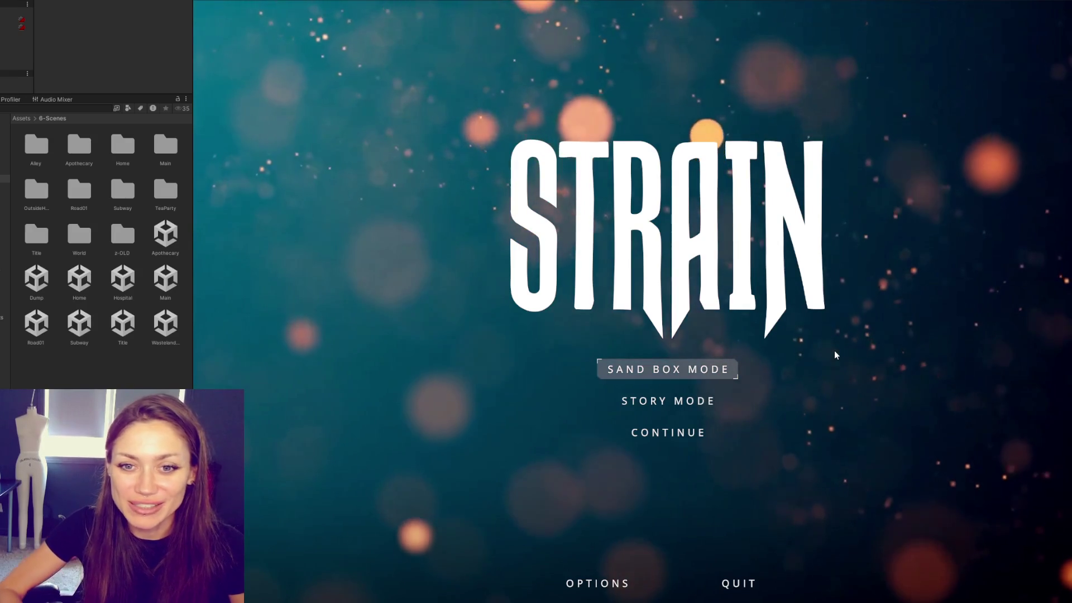
{"action": "key", "text": "Return"}
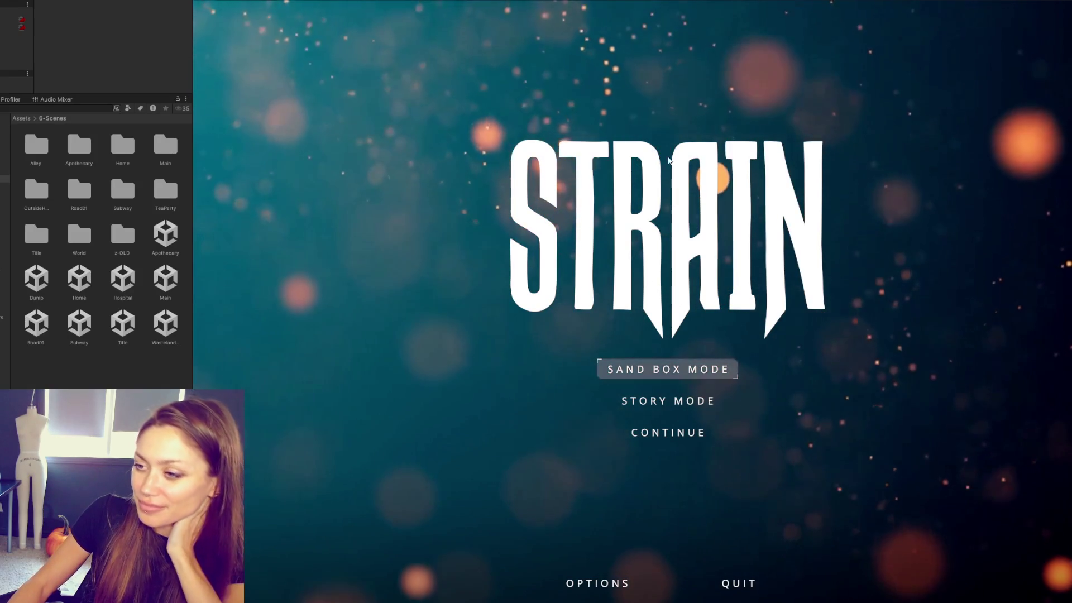
Step: Start Sand Box Mode and walk past the gazebo up to the mannequin on the couch to trigger its greeting
{"action": "left_click", "coordinate": [673, 365]}
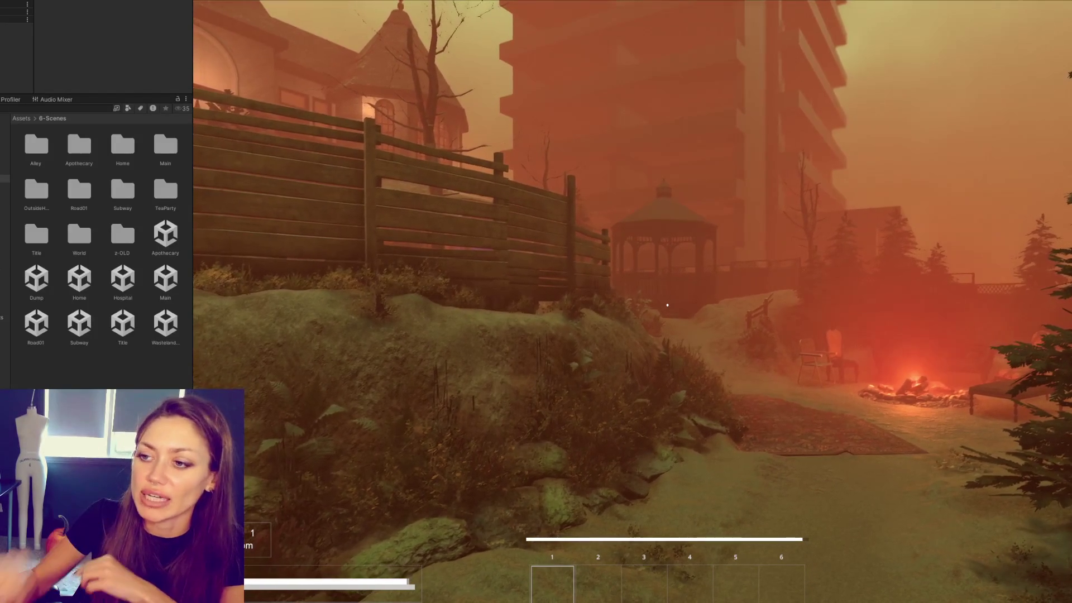
{"action": "key", "text": "w"}
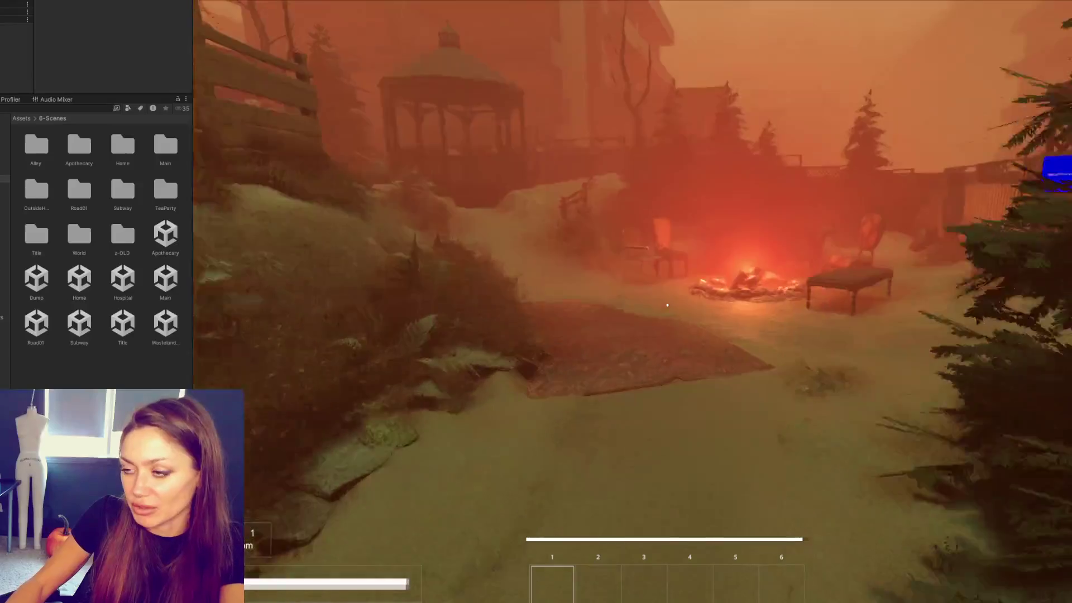
{"action": "key", "text": "w"}
{"action": "key", "text": "w"}
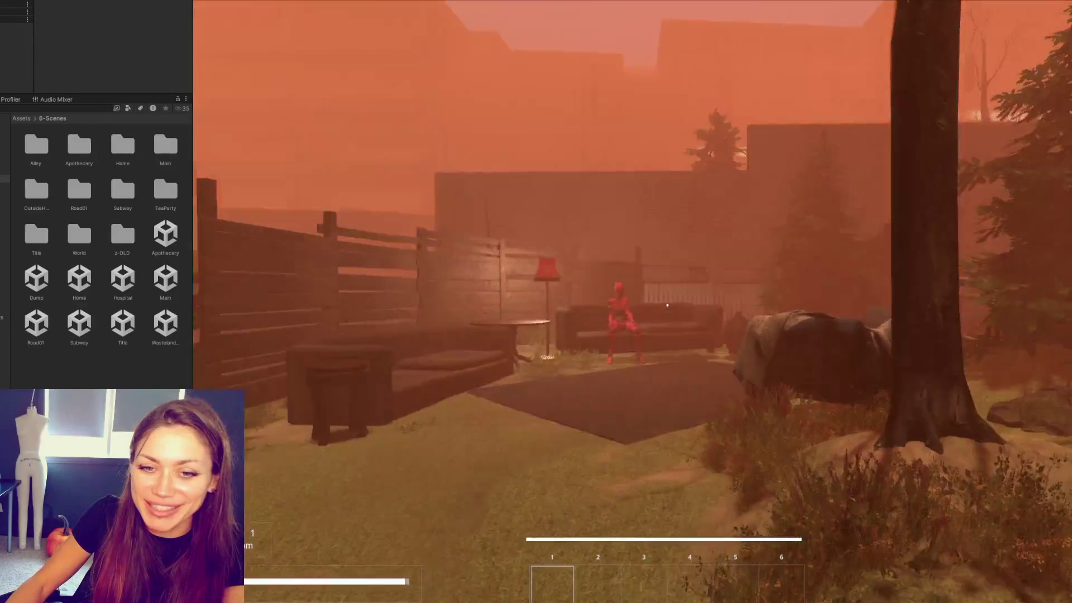
{"action": "key", "text": "w"}
{"action": "key", "text": "w"}
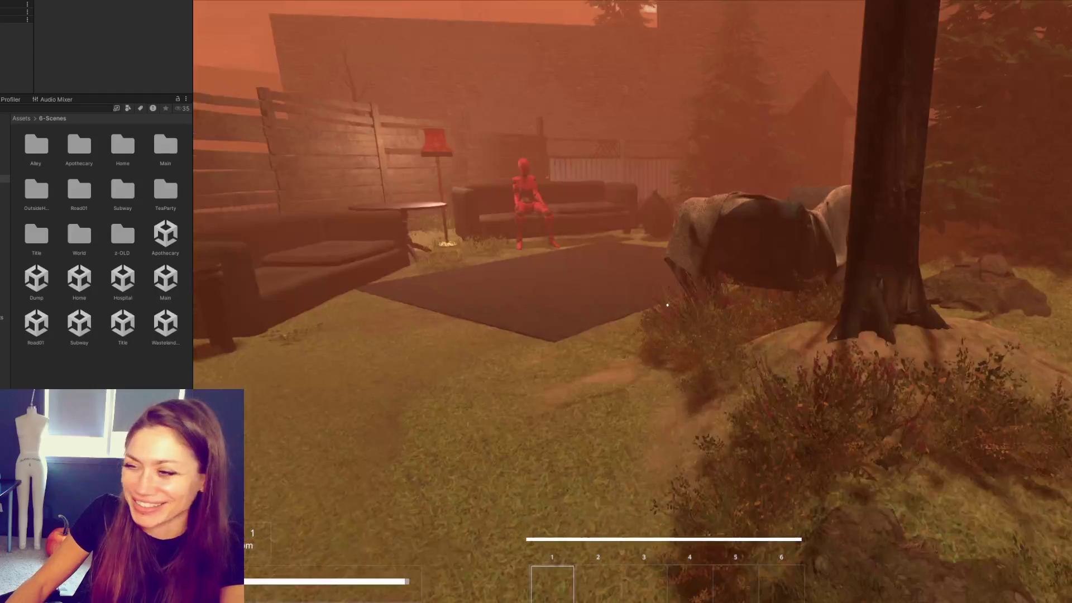
{"action": "key", "text": "w"}
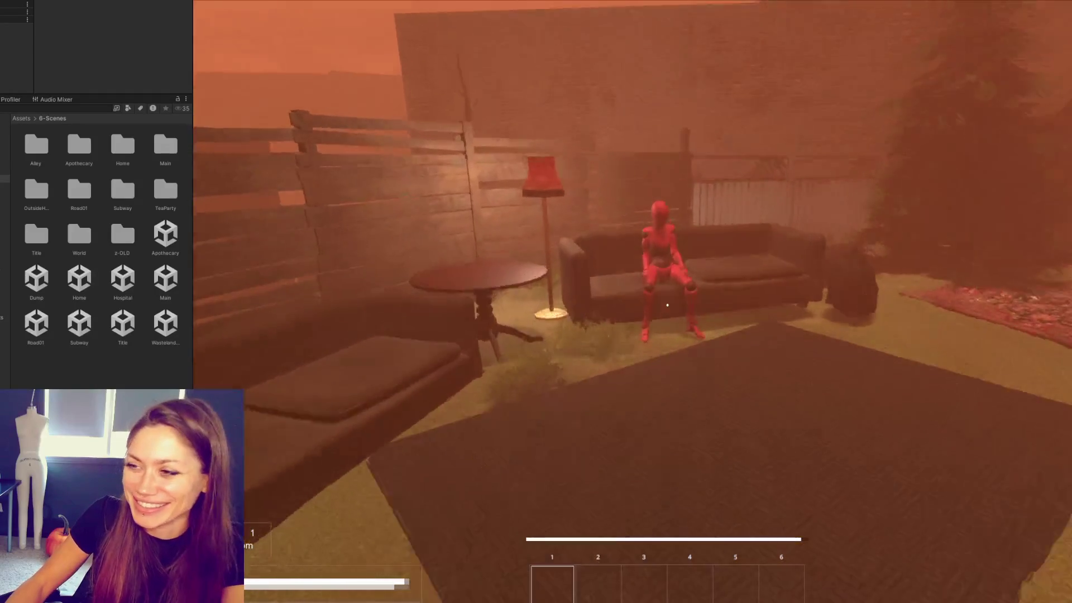
Step: Back away and re-approach the seated mannequin, then enlarge the NPC's component settings panel
{"action": "key", "text": "s"}
{"action": "key", "text": "w"}
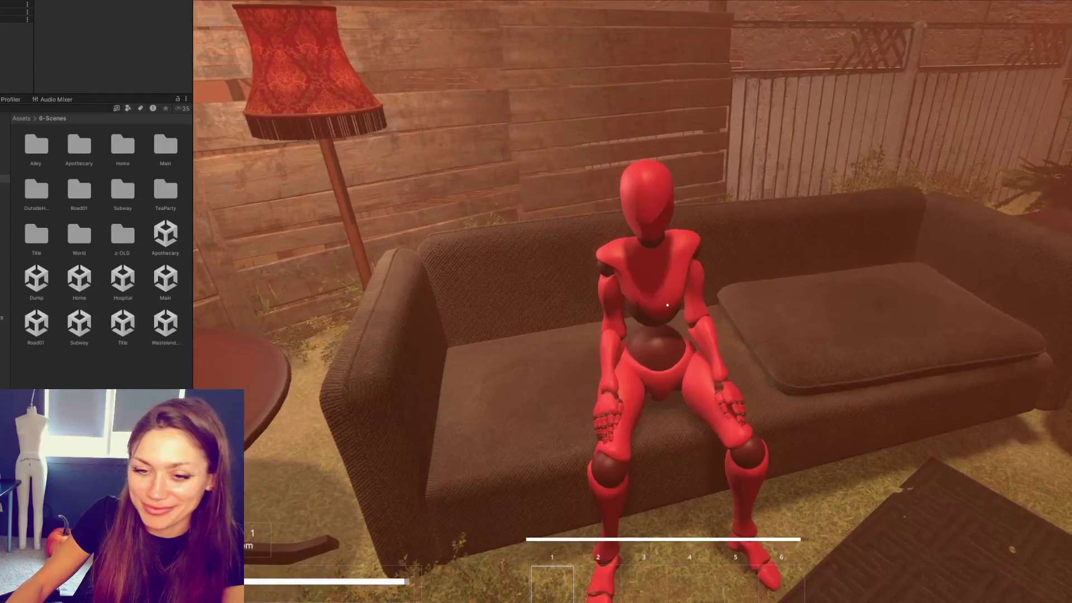
{"action": "key", "text": "a"}
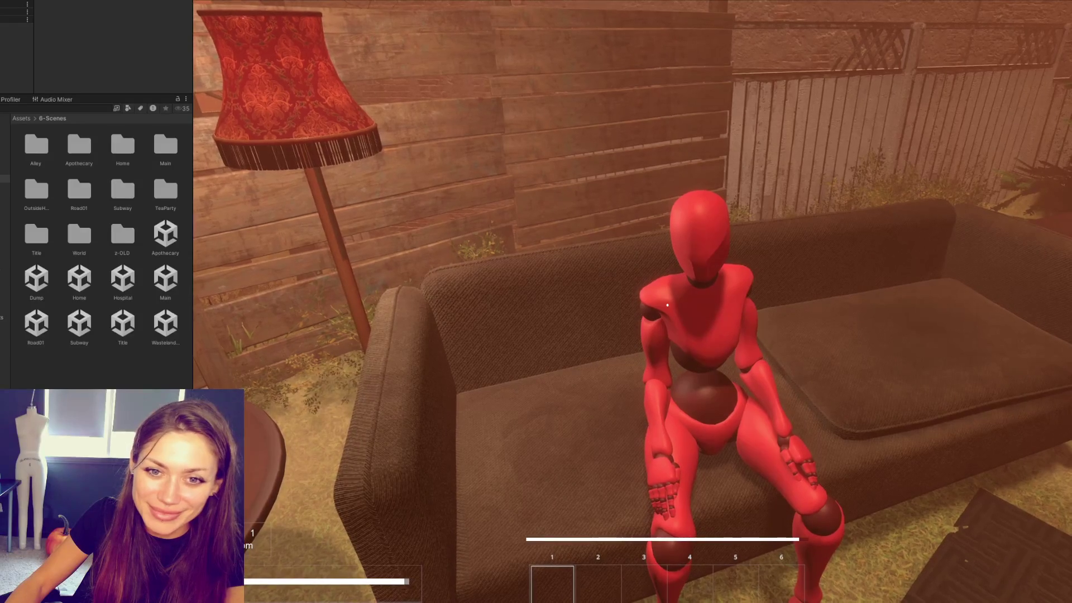
{"action": "key", "text": "s"}
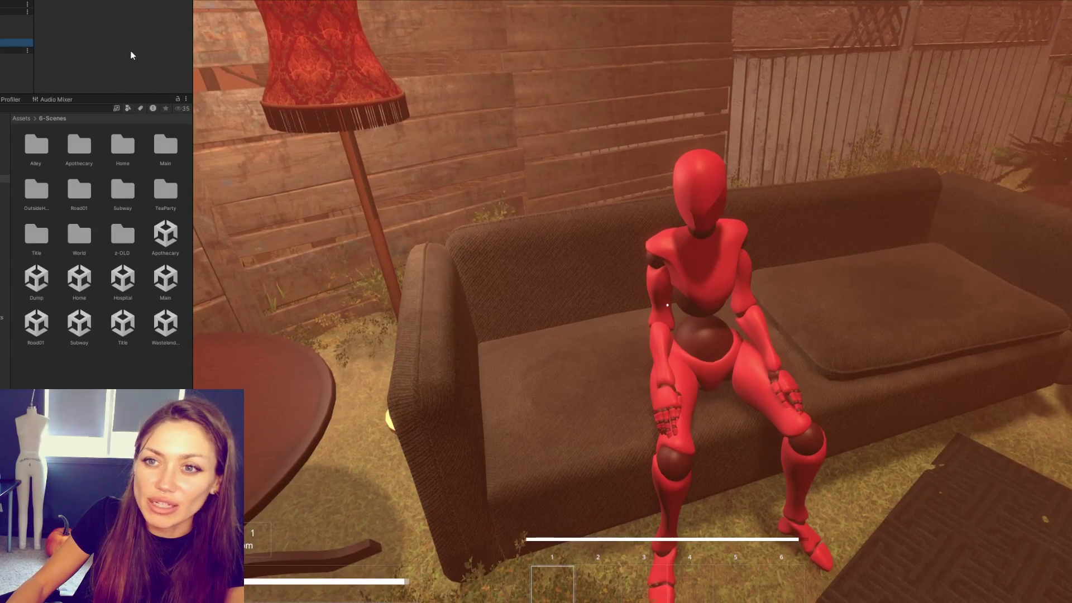
{"action": "mouse_move", "coordinate": [131, 95]}
{"action": "left_mouse_down"}
{"action": "mouse_move", "coordinate": [132, 324]}
{"action": "mouse_move", "coordinate": [135, 303]}
{"action": "left_mouse_up"}
{"action": "scroll", "coordinate": [139, 196], "scroll_direction": "down", "scroll_amount": 4}
{"action": "scroll", "coordinate": [122, 189], "scroll_direction": "down", "scroll_amount": 4}
{"action": "scroll", "coordinate": [61, 190], "scroll_direction": "down", "scroll_amount": 4}
{"action": "scroll", "coordinate": [63, 168], "scroll_direction": "down", "scroll_amount": 3}
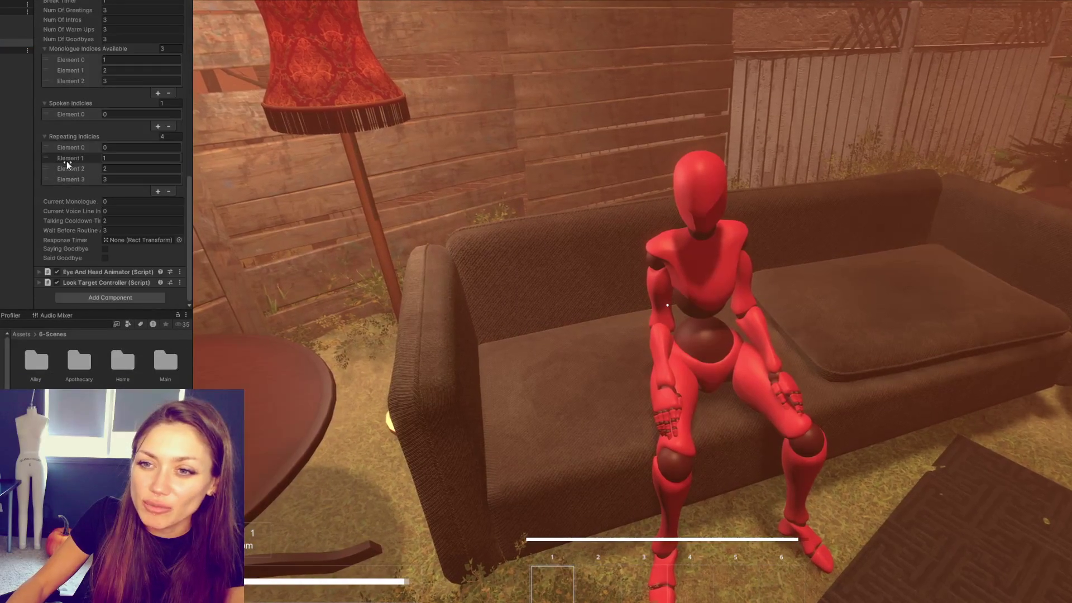
{"action": "scroll", "coordinate": [65, 243], "scroll_direction": "up", "scroll_amount": 6}
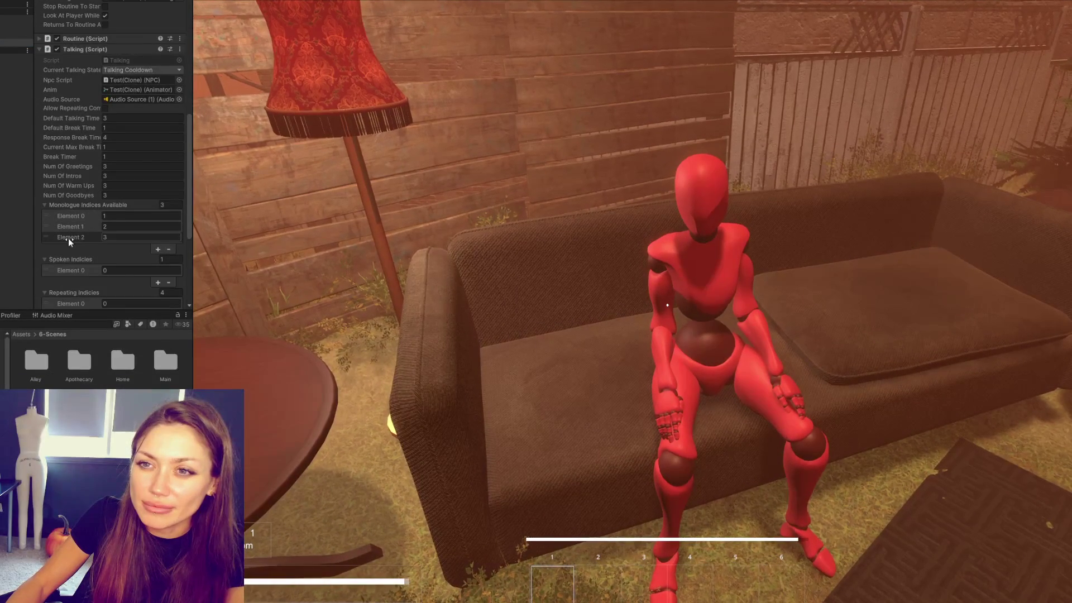
{"action": "scroll", "coordinate": [68, 238], "scroll_direction": "up", "scroll_amount": 3}
{"action": "scroll", "coordinate": [71, 231], "scroll_direction": "down", "scroll_amount": 3}
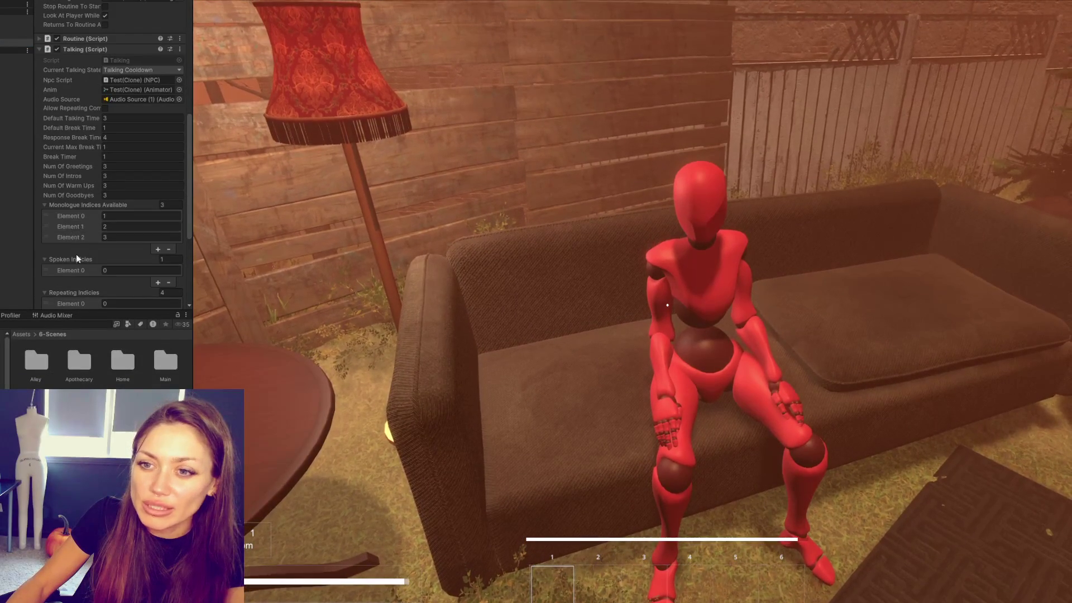
Step: Switch to Talking.cs in VS Code and select talkingInfoSet and StartTalking around lines 91–104
{"action": "key", "text": "alt+Tab"}
{"action": "key", "text": "alt+Tab"}
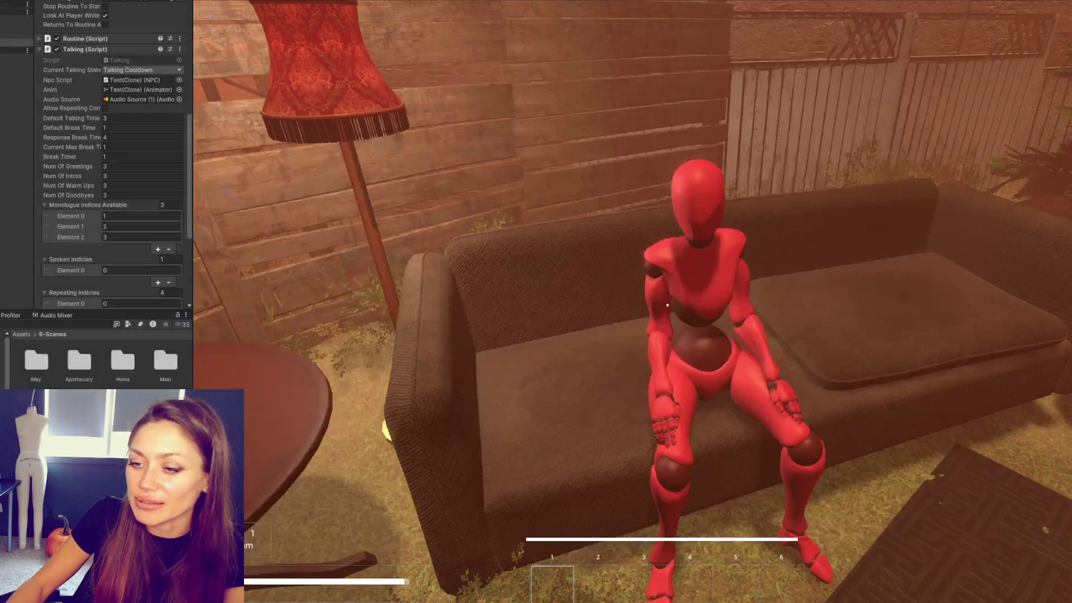
{"action": "key", "text": "alt+Tab"}
{"action": "left_click", "coordinate": [533, 285]}
{"action": "double_click", "coordinate": [334, 184]}
{"action": "left_click", "coordinate": [350, 275]}
{"action": "scroll", "coordinate": [350, 274], "scroll_direction": "down", "scroll_amount": 3}
Step: Step through StartTalking occurrences and highlight all uses of talkingInfoSet in Update()
{"action": "key", "text": "F3"}
{"action": "scroll", "coordinate": [454, 243], "scroll_direction": "up", "scroll_amount": 3}
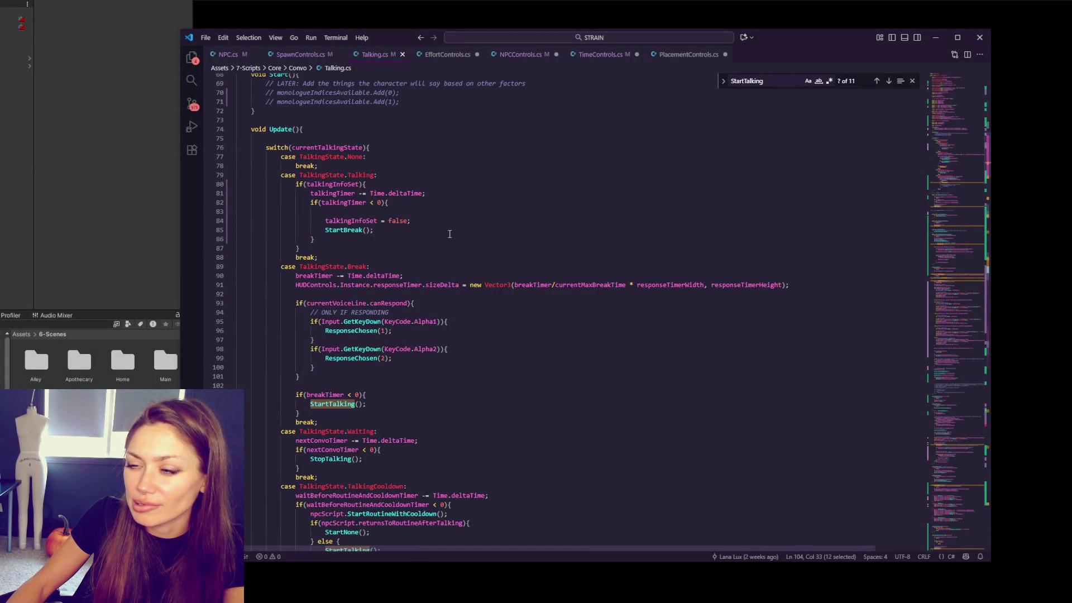
{"action": "double_click", "coordinate": [352, 184]}
{"action": "scroll", "coordinate": [382, 225], "scroll_direction": "down", "scroll_amount": 2}
{"action": "scroll", "coordinate": [385, 219], "scroll_direction": "down", "scroll_amount": 2}
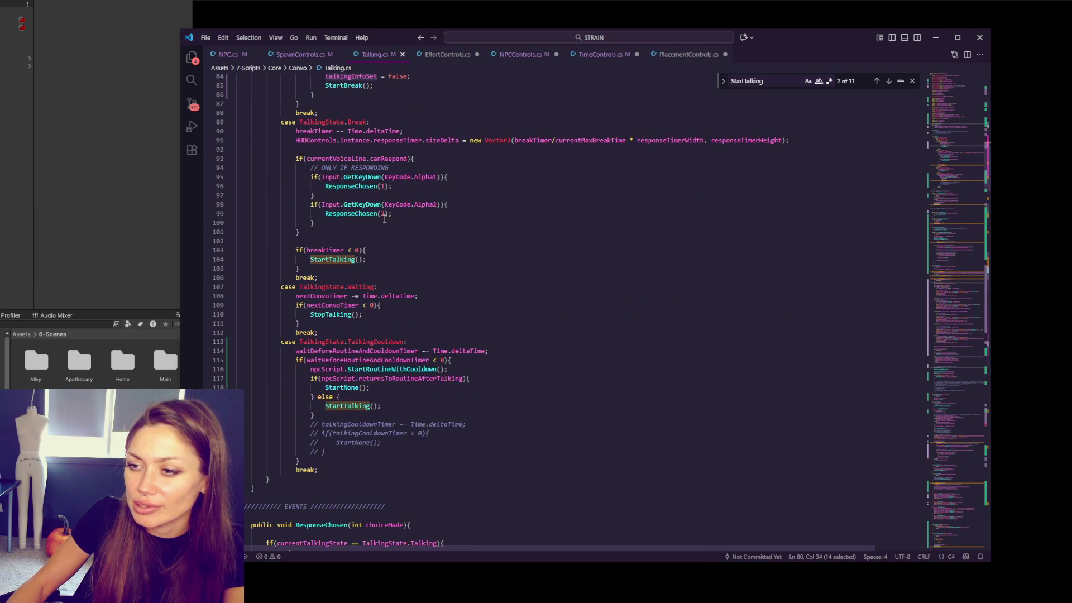
{"action": "left_click", "coordinate": [453, 406]}
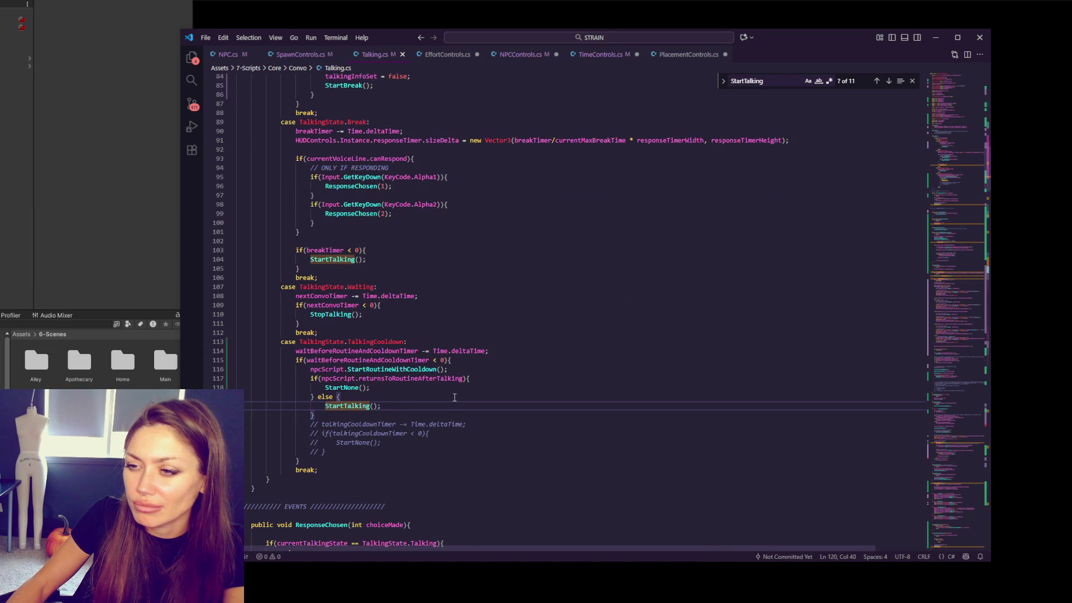
{"action": "scroll", "coordinate": [453, 396], "scroll_direction": "up", "scroll_amount": 3}
{"action": "scroll", "coordinate": [450, 381], "scroll_direction": "up", "scroll_amount": 3}
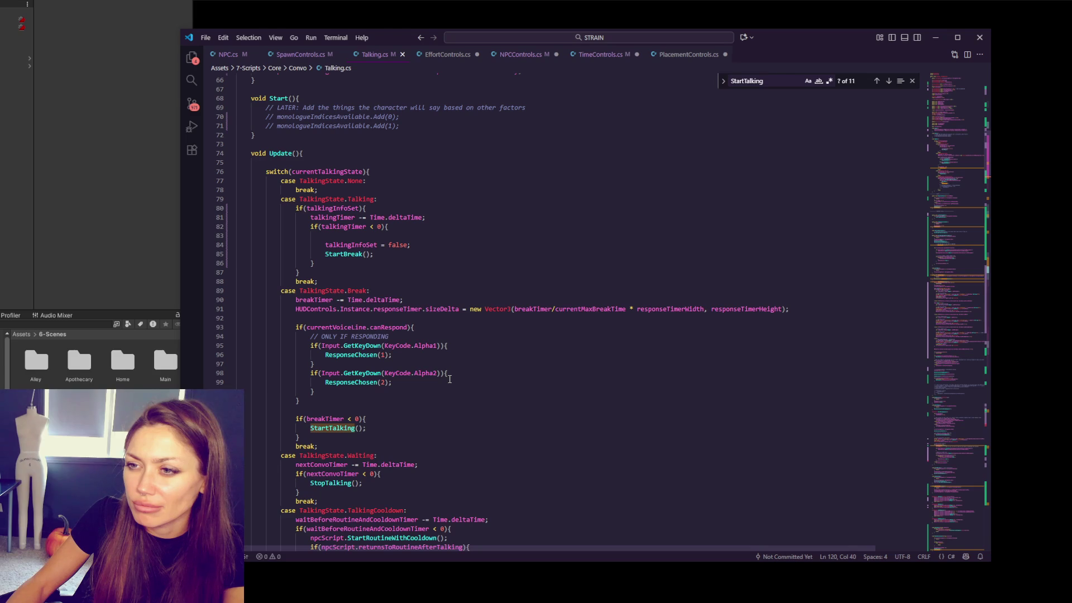
{"action": "scroll", "coordinate": [450, 379], "scroll_direction": "down", "scroll_amount": 5}
{"action": "scroll", "coordinate": [468, 348], "scroll_direction": "down", "scroll_amount": 1}
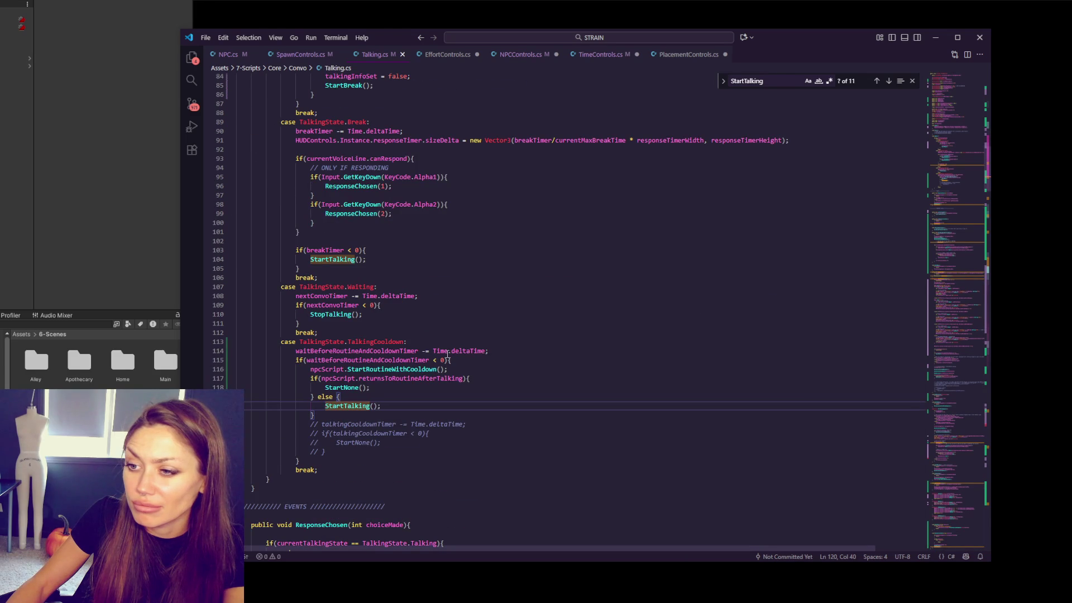
Step: Review StartRoutineWithCooldown, waitBeforeRoutineAndCooldownTimer and returnsToRoutineAfterTalking, then return to Unity to retest
{"action": "double_click", "coordinate": [416, 370]}
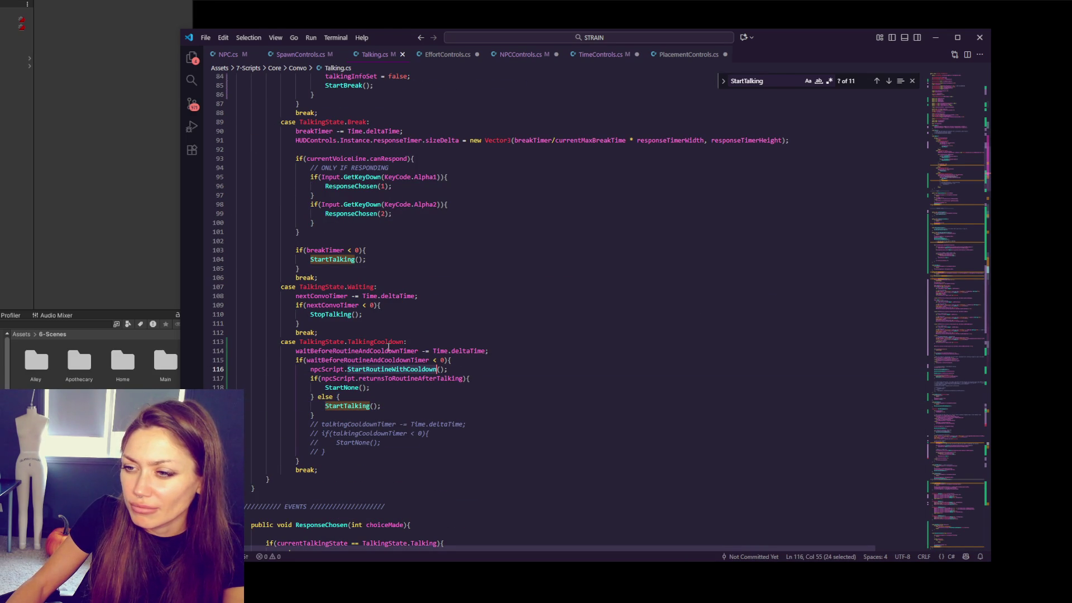
{"action": "double_click", "coordinate": [387, 350]}
{"action": "double_click", "coordinate": [389, 378]}
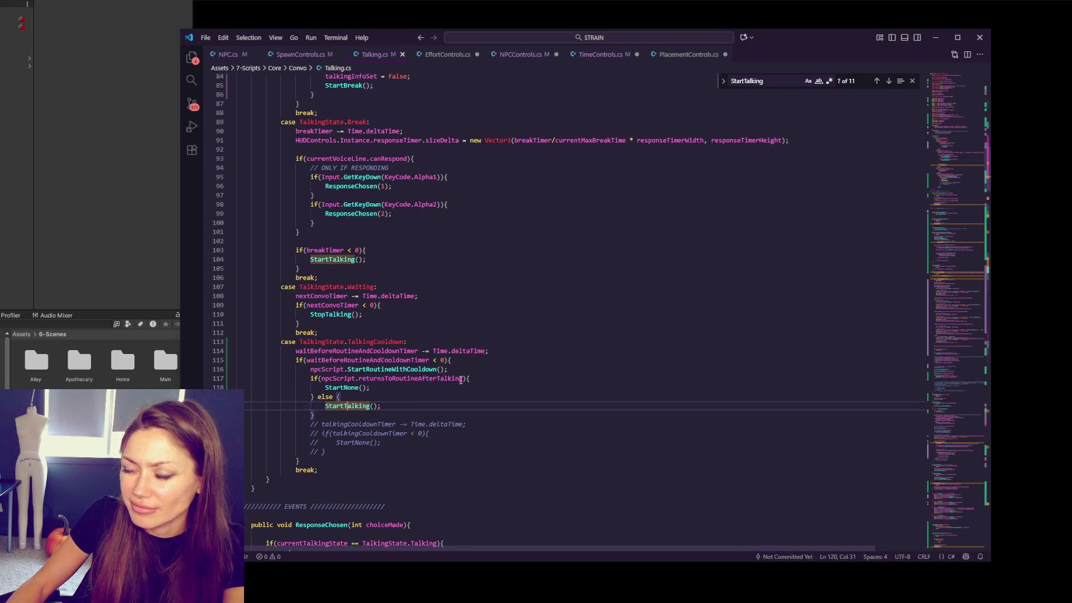
{"action": "left_click", "coordinate": [159, 140]}
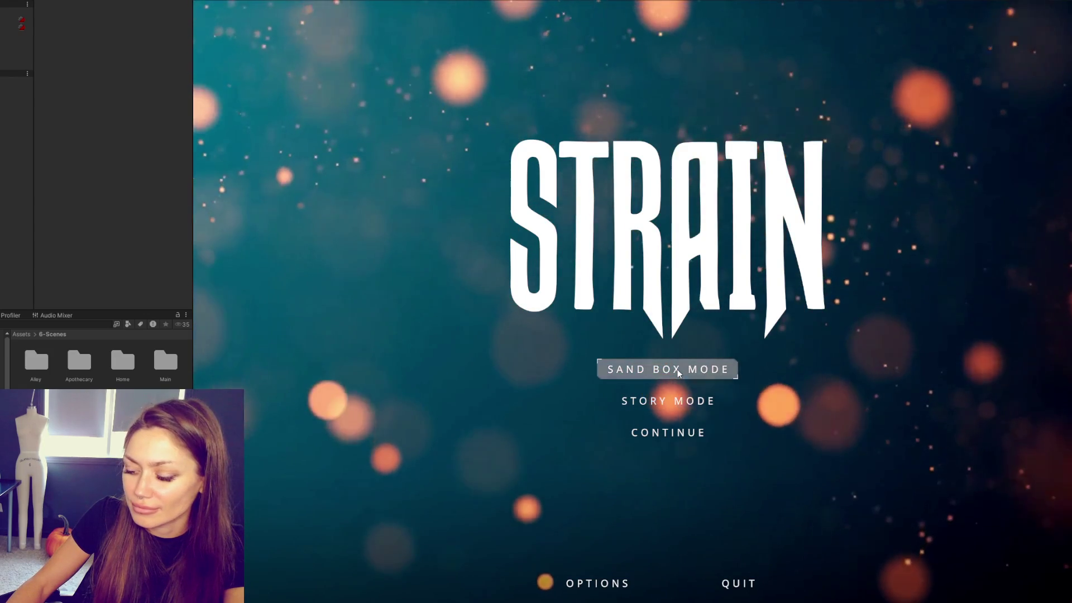
Step: Start sandbox mode again and take control of the player view
{"action": "left_click", "coordinate": [671, 435]}
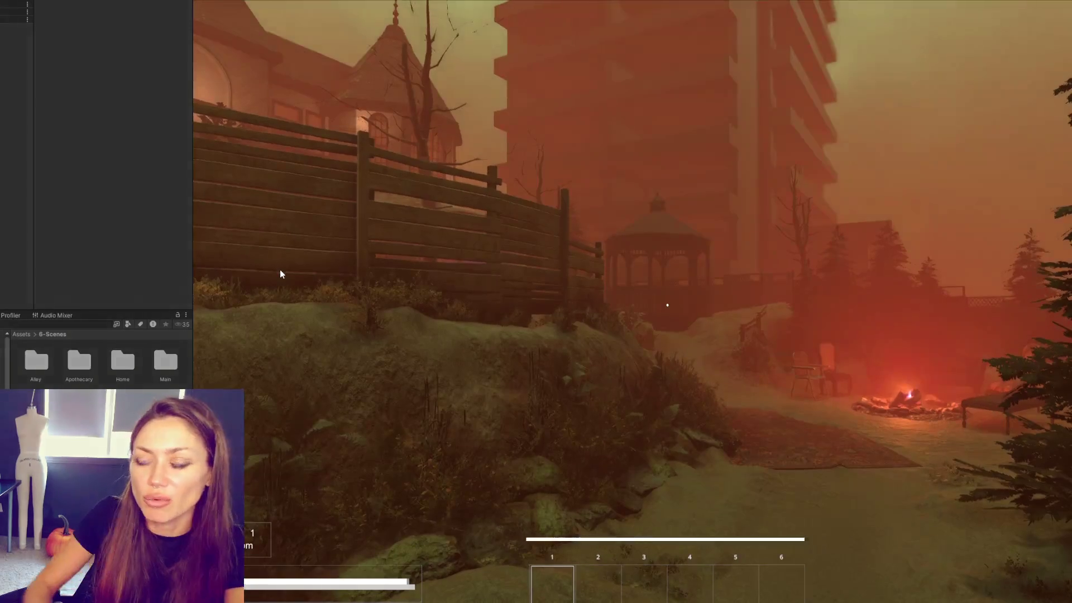
{"action": "left_click", "coordinate": [538, 337]}
Step: Walk past the house steps into the backyard, right up to the mannequin on the couch
{"action": "key", "text": "w"}
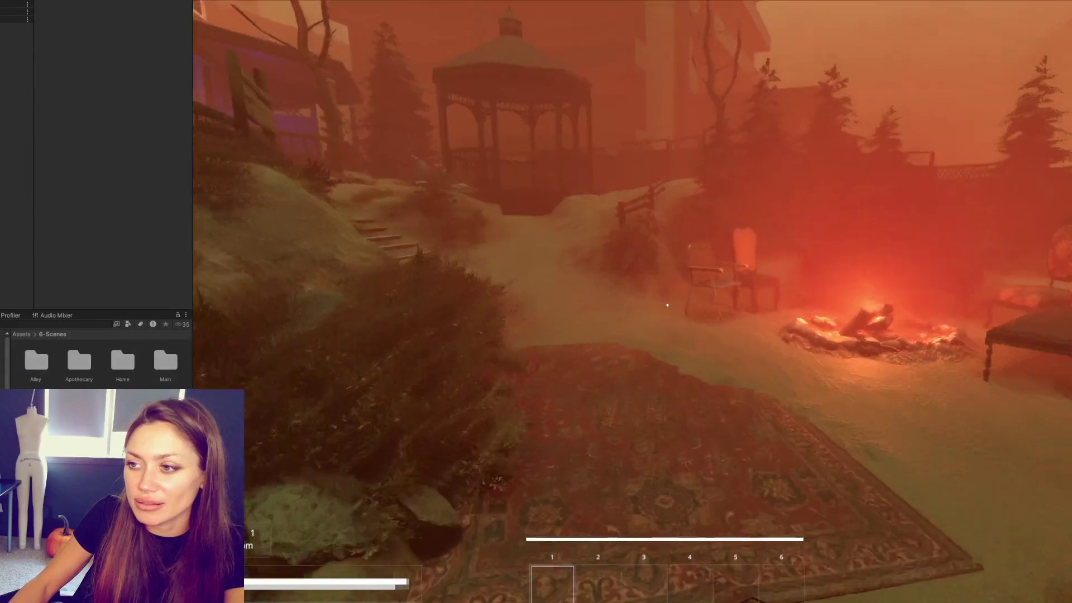
{"action": "key", "text": "w"}
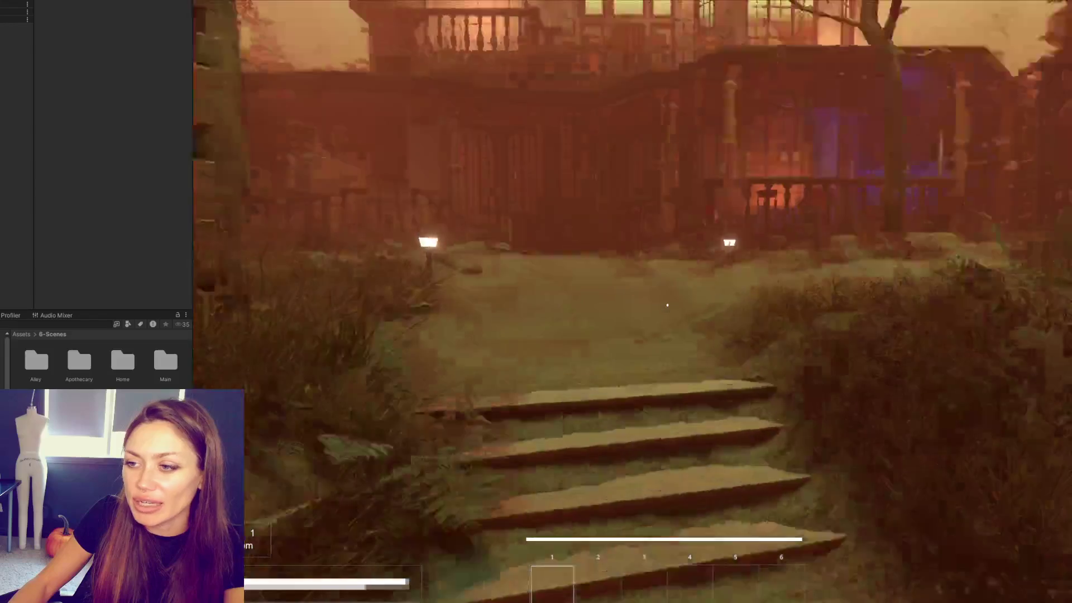
{"action": "key", "text": "w"}
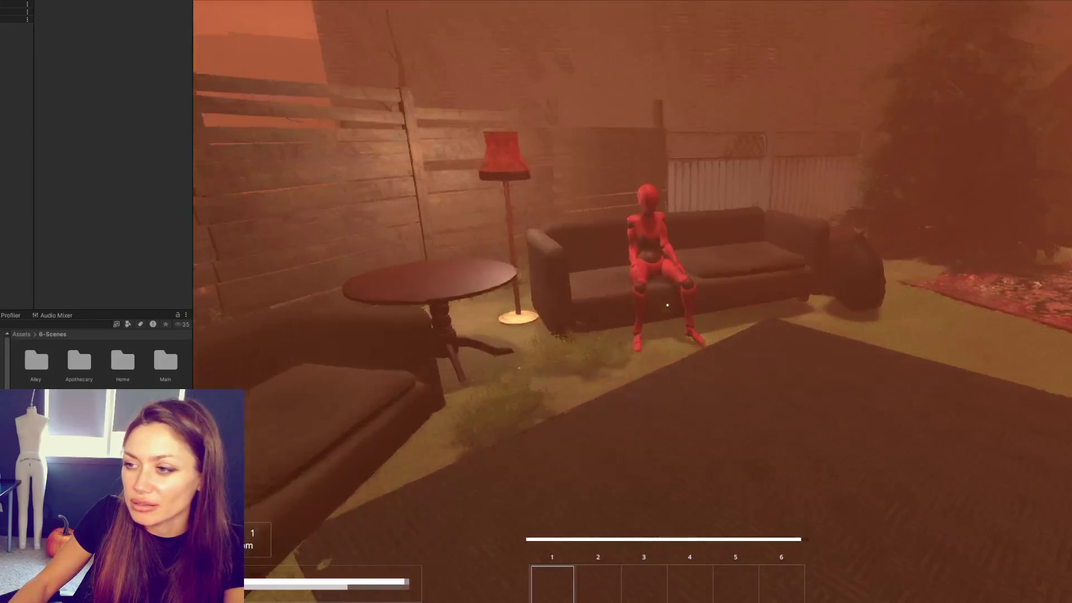
{"action": "key", "text": "w"}
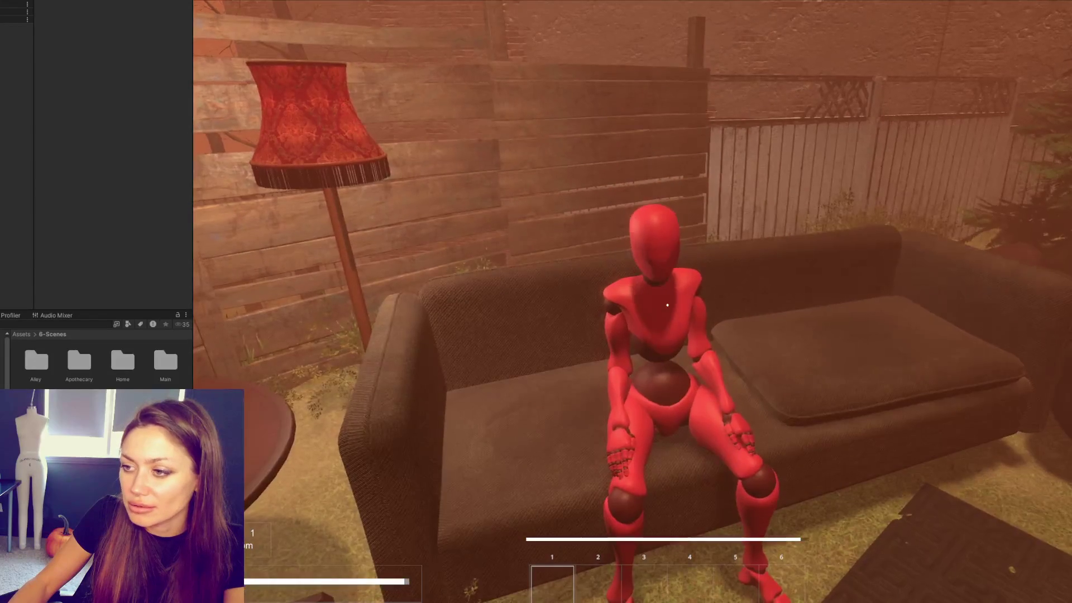
{"action": "key", "text": "w"}
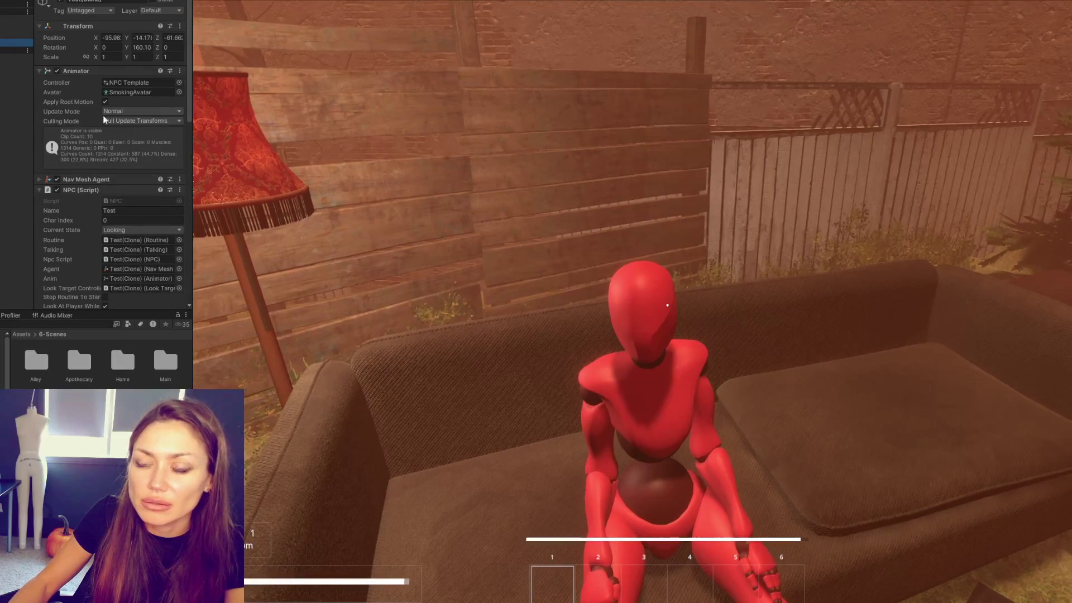
{"action": "scroll", "coordinate": [64, 125], "scroll_direction": "down", "scroll_amount": 5}
{"action": "scroll", "coordinate": [92, 93], "scroll_direction": "down", "scroll_amount": 5}
{"action": "scroll", "coordinate": [108, 73], "scroll_direction": "down", "scroll_amount": 5}
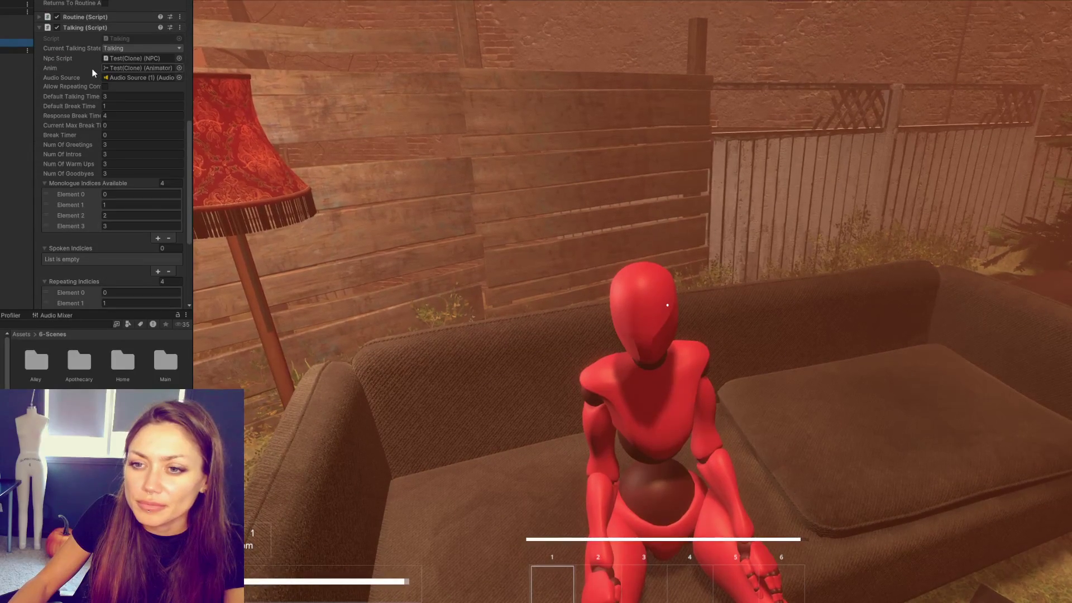
{"action": "scroll", "coordinate": [93, 69], "scroll_direction": "down", "scroll_amount": 5}
{"action": "scroll", "coordinate": [92, 70], "scroll_direction": "up", "scroll_amount": 6}
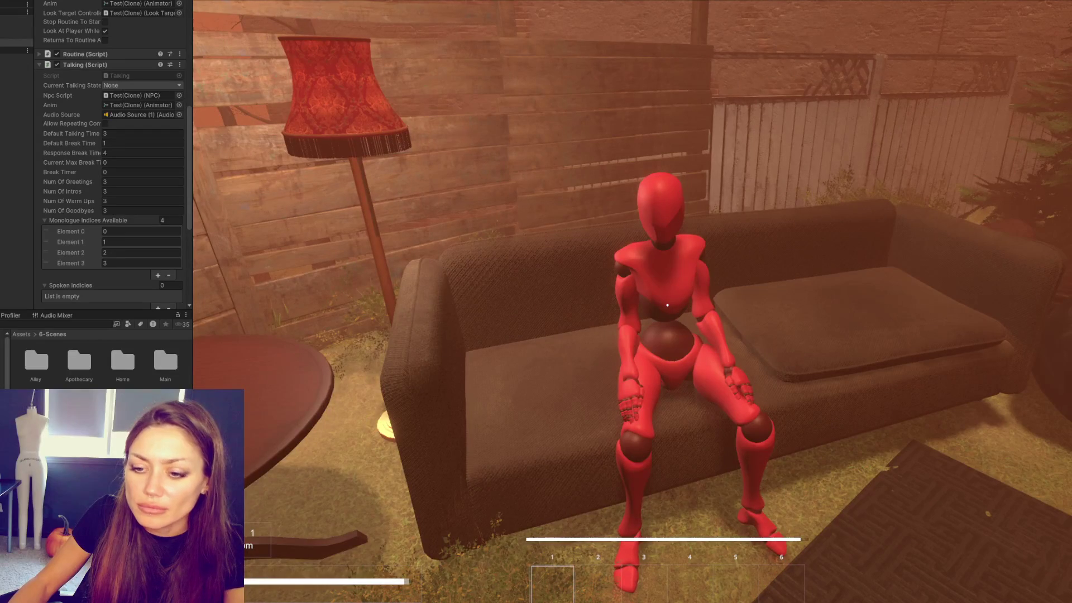
Step: Bring Talking.cs forward in VS Code and review StartBreakFromInterruption around line 189
{"action": "key", "text": "alt+Tab"}
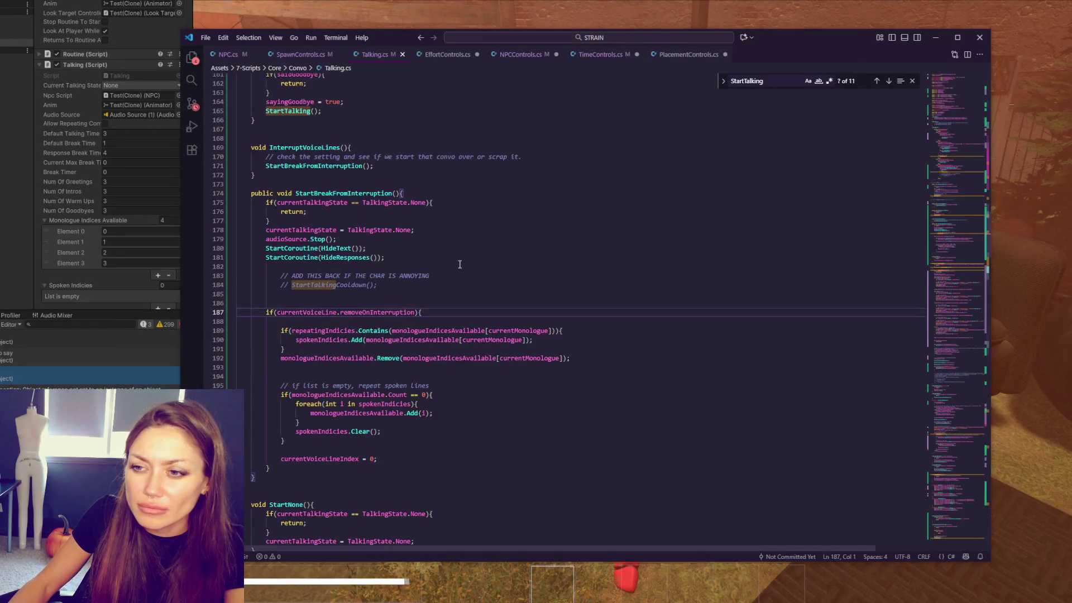
{"action": "key", "text": "alt+Tab"}
{"action": "key", "text": "alt+Tab"}
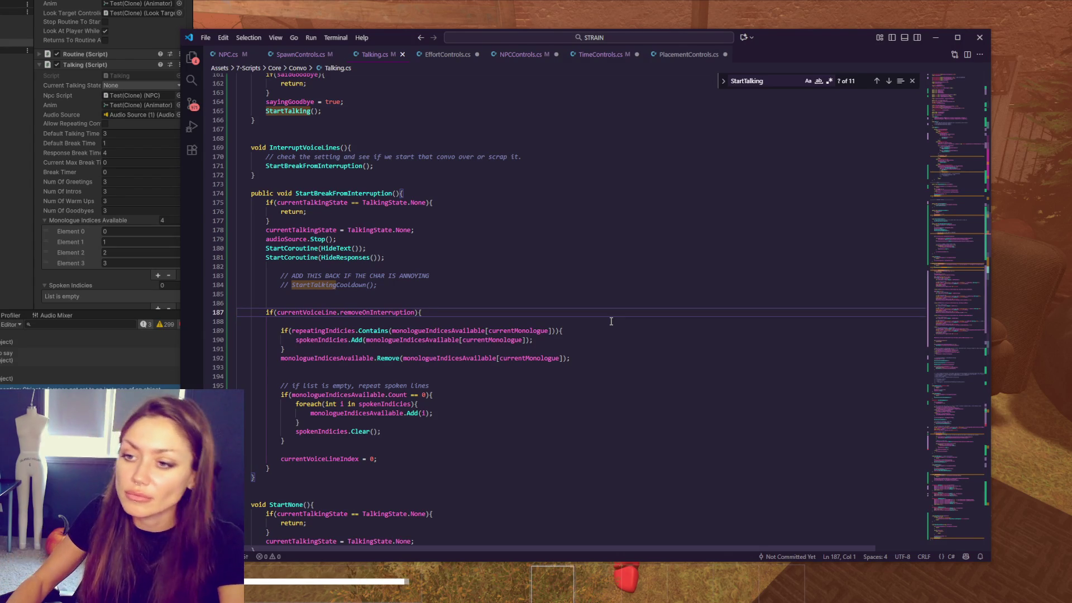
{"action": "scroll", "coordinate": [94, 131], "scroll_direction": "down", "scroll_amount": 2}
{"action": "scroll", "coordinate": [93, 131], "scroll_direction": "down", "scroll_amount": 2}
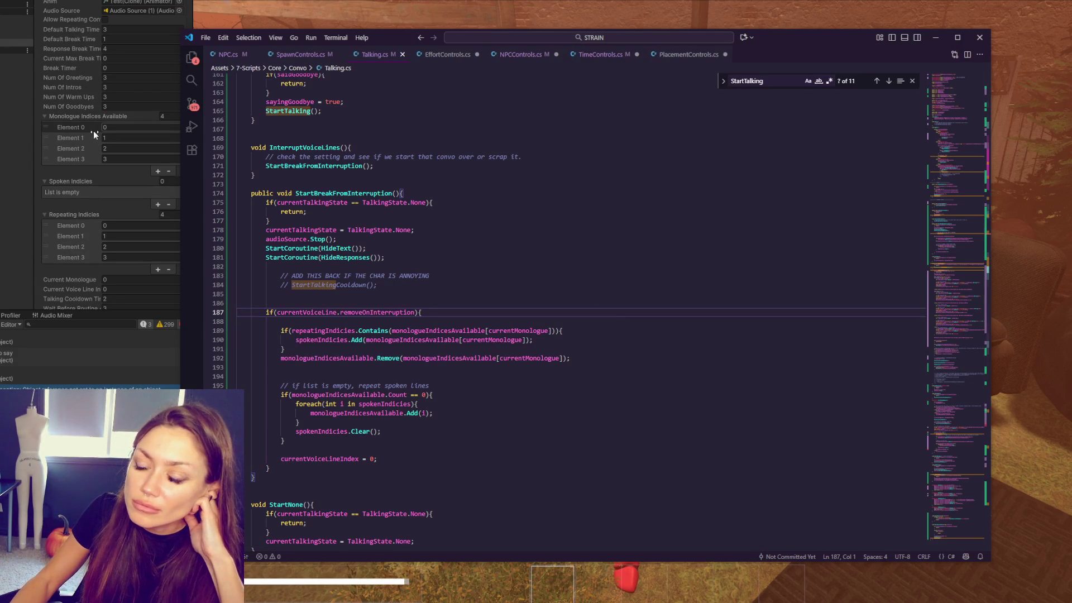
{"action": "scroll", "coordinate": [93, 131], "scroll_direction": "down", "scroll_amount": 1}
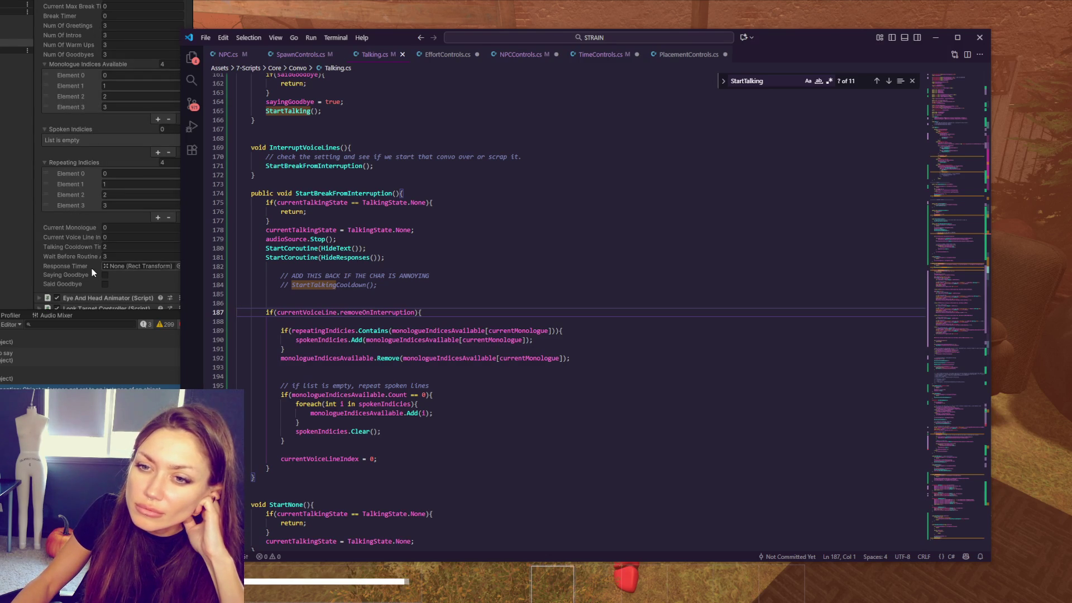
{"action": "scroll", "coordinate": [82, 273], "scroll_direction": "up", "scroll_amount": 1}
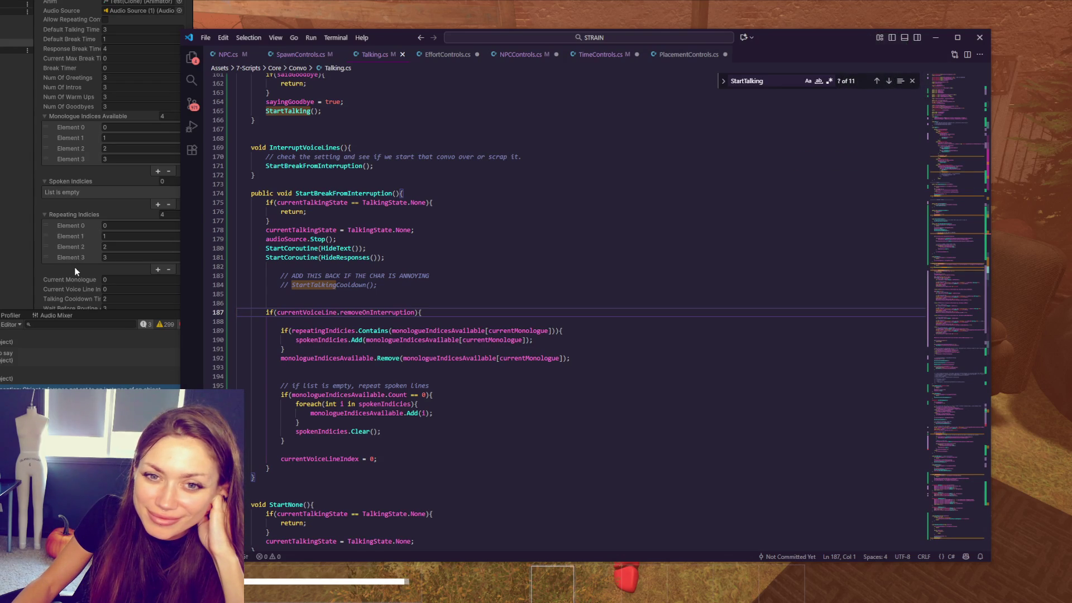
{"action": "left_click", "coordinate": [373, 331]}
{"action": "scroll", "coordinate": [547, 319], "scroll_direction": "down", "scroll_amount": 2}
{"action": "scroll", "coordinate": [546, 319], "scroll_direction": "down", "scroll_amount": 6}
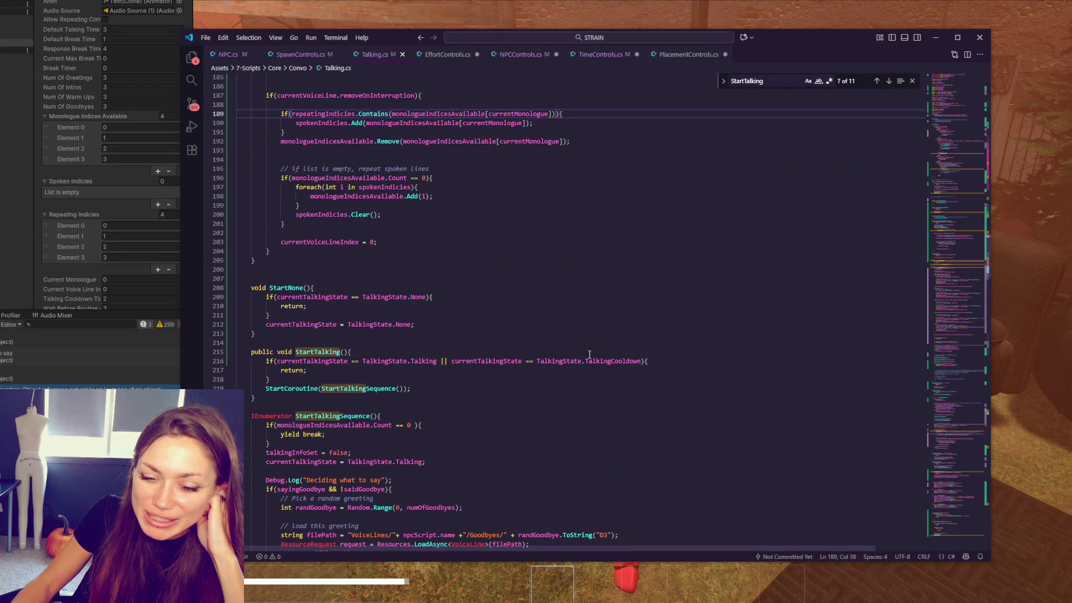
{"action": "scroll", "coordinate": [589, 355], "scroll_direction": "down", "scroll_amount": 2}
{"action": "scroll", "coordinate": [515, 311], "scroll_direction": "down", "scroll_amount": 1}
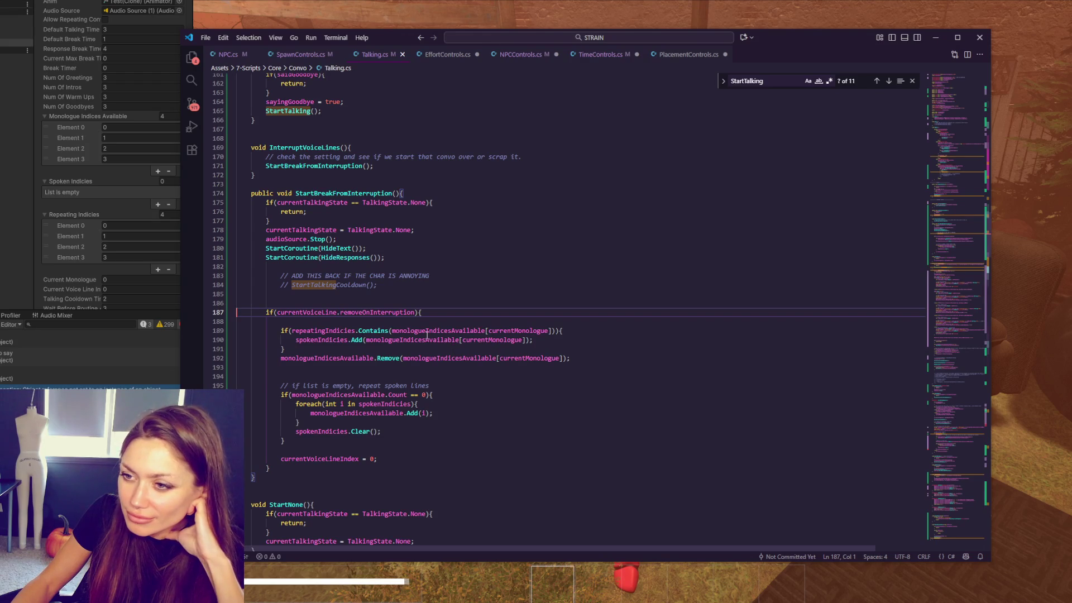
Step: Highlight removeOnInterruption and currentVoiceLine uses, then return to the running game
{"action": "double_click", "coordinate": [404, 312]}
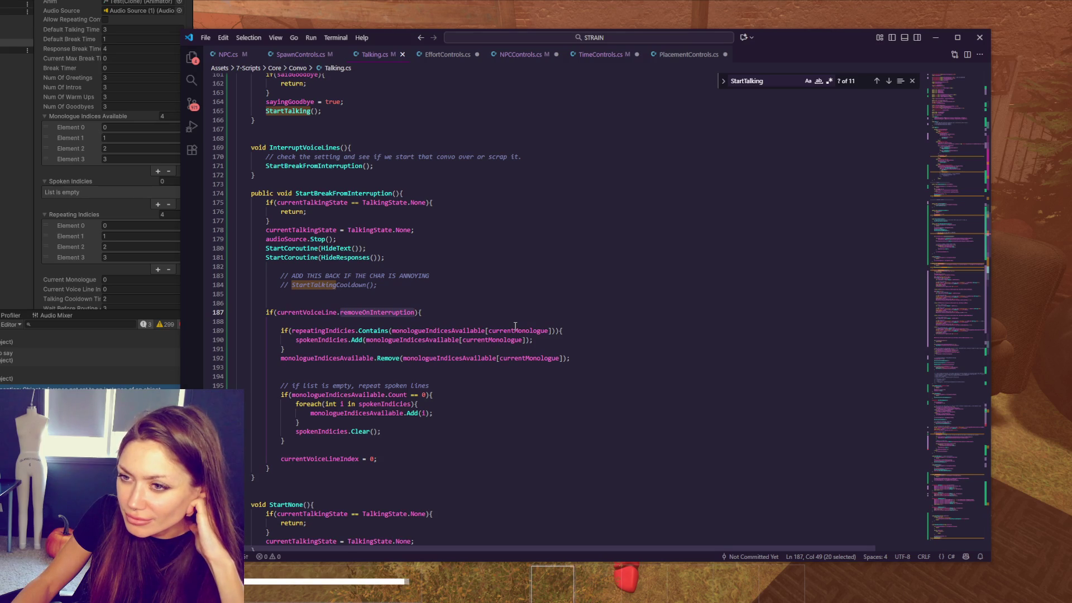
{"action": "double_click", "coordinate": [320, 311]}
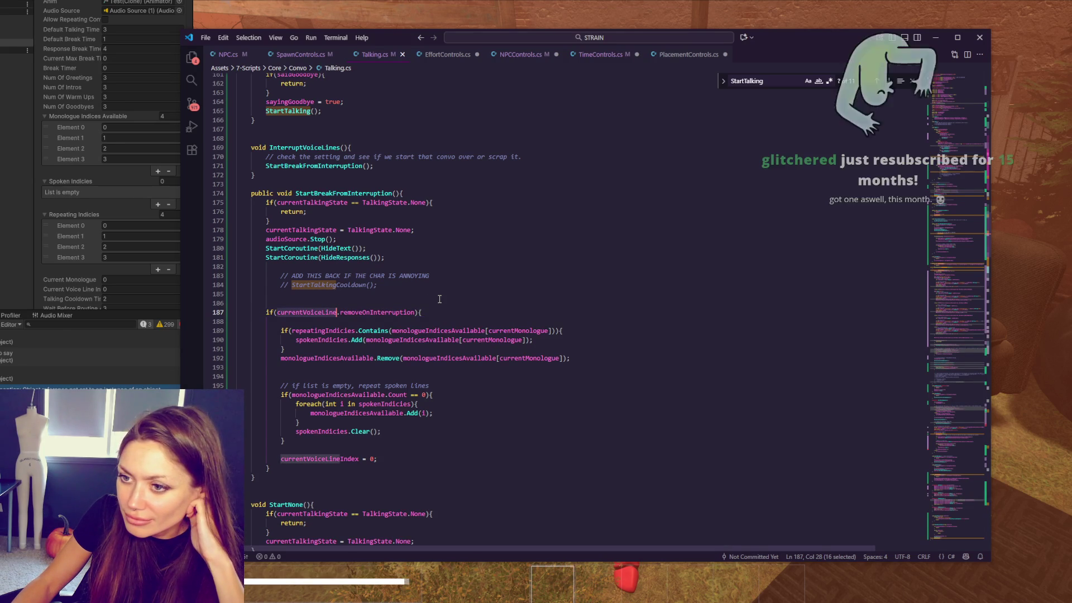
{"action": "scroll", "coordinate": [440, 299], "scroll_direction": "up", "scroll_amount": 2}
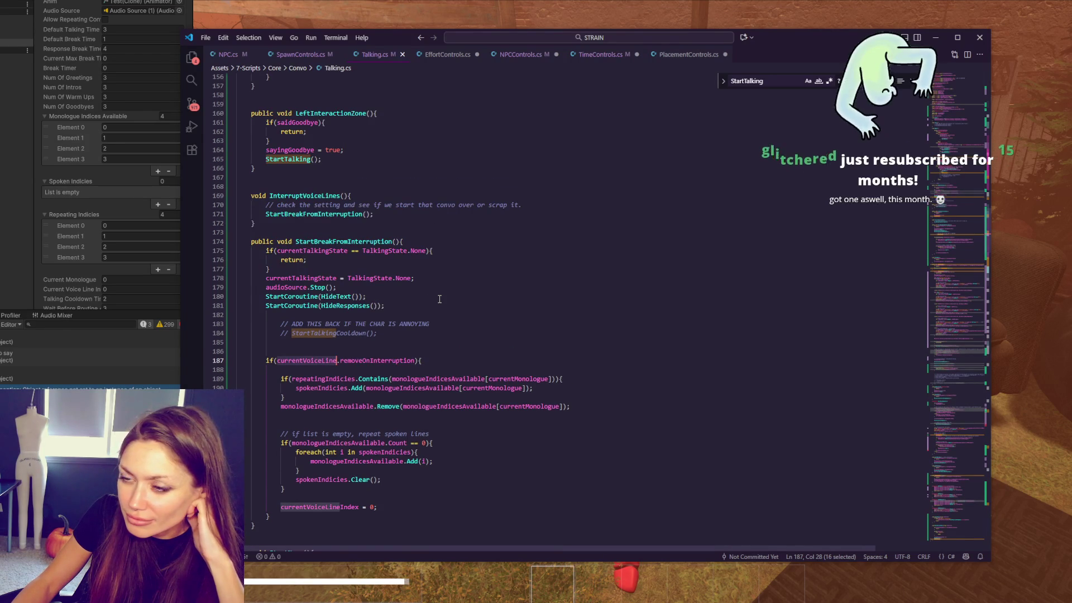
{"action": "scroll", "coordinate": [439, 299], "scroll_direction": "up", "scroll_amount": 2}
{"action": "scroll", "coordinate": [439, 299], "scroll_direction": "up", "scroll_amount": 4}
{"action": "scroll", "coordinate": [439, 300], "scroll_direction": "down", "scroll_amount": 3}
{"action": "scroll", "coordinate": [440, 299], "scroll_direction": "down", "scroll_amount": 3}
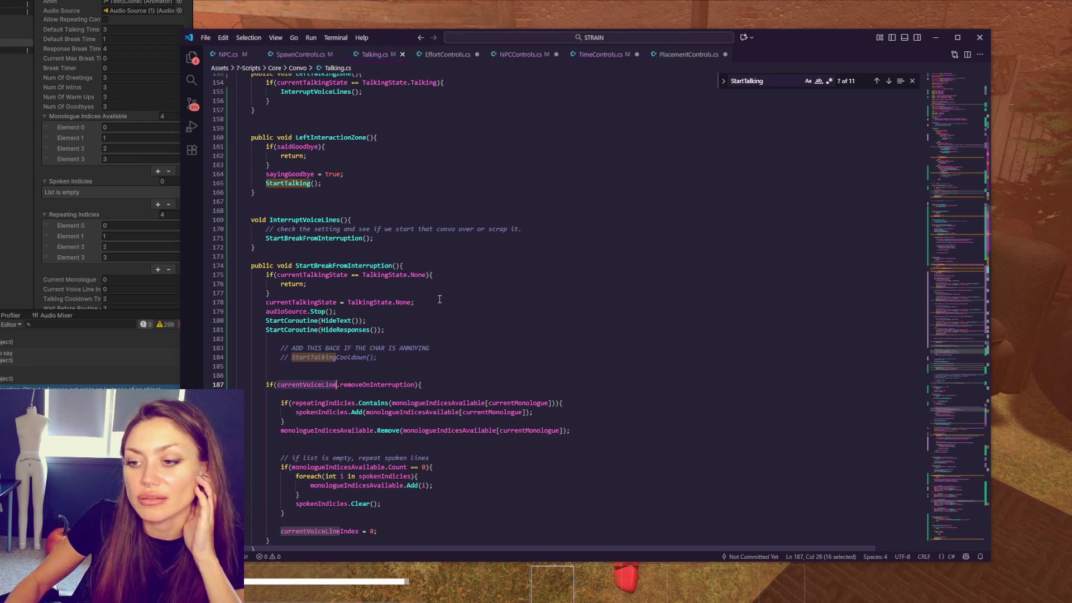
{"action": "scroll", "coordinate": [142, 163], "scroll_direction": "down", "scroll_amount": 1}
{"action": "scroll", "coordinate": [109, 155], "scroll_direction": "down", "scroll_amount": 1}
{"action": "scroll", "coordinate": [77, 146], "scroll_direction": "down", "scroll_amount": 1}
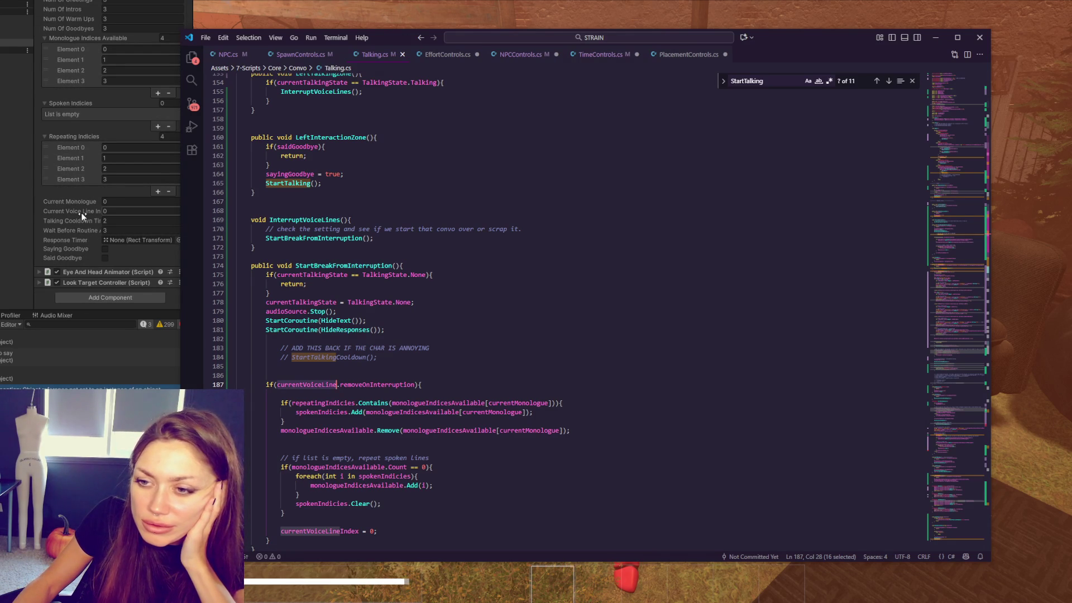
{"action": "key", "text": "alt+Tab"}
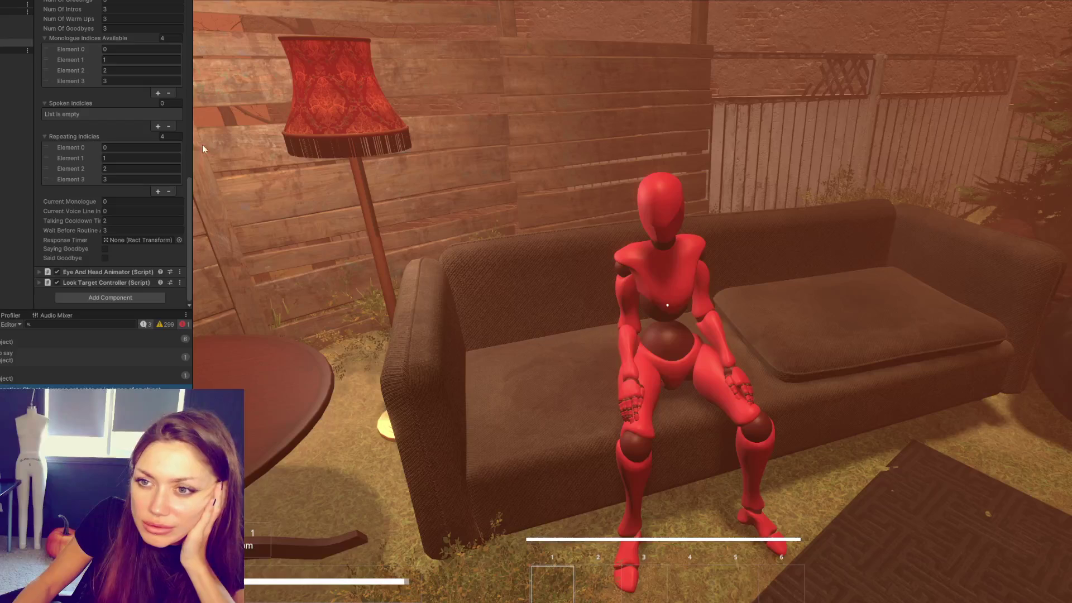
Step: Widen the Inspector panel beside the Game view, then bring the code editor forward
{"action": "mouse_move", "coordinate": [193, 148]}
{"action": "left_mouse_down"}
{"action": "mouse_move", "coordinate": [284, 153]}
{"action": "mouse_move", "coordinate": [235, 153]}
{"action": "left_mouse_up"}
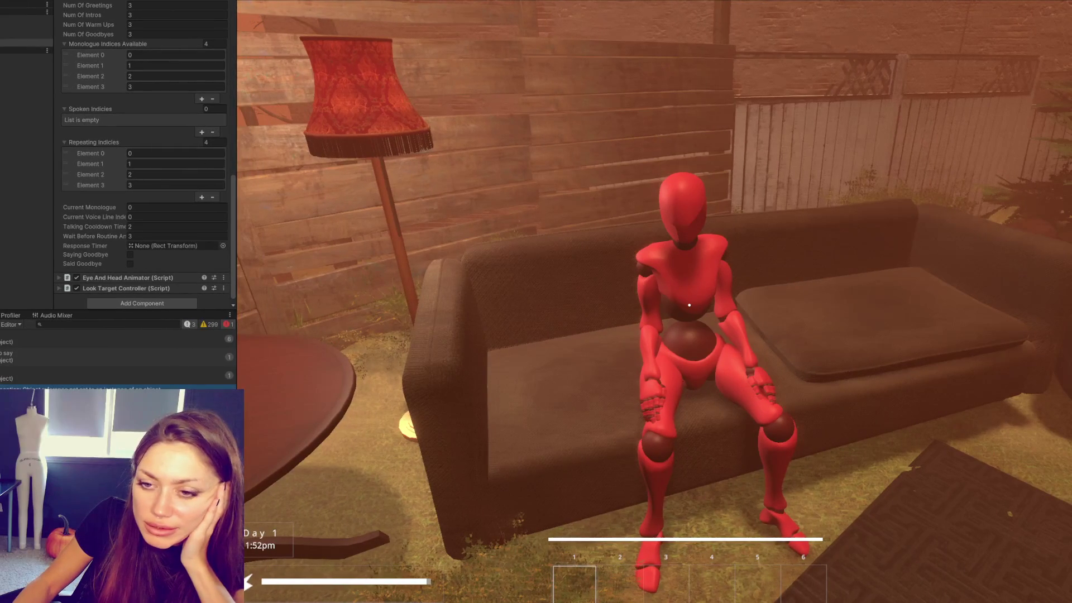
{"action": "key", "text": "alt+Tab"}
Step: Highlight currentVoiceLine's uses again, selecting it on line 187
{"action": "left_click", "coordinate": [330, 282]}
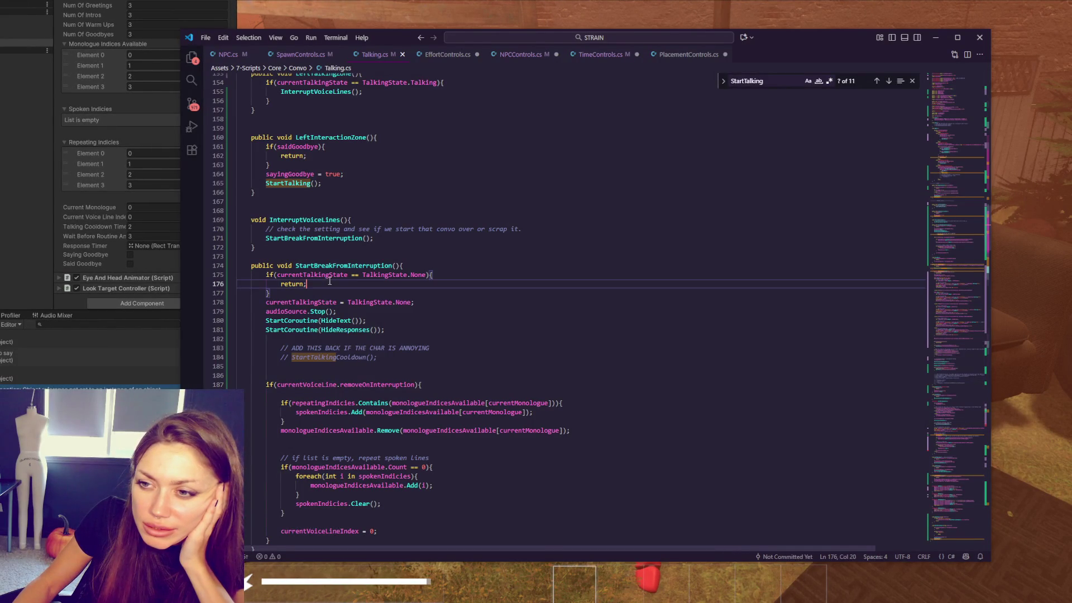
{"action": "double_click", "coordinate": [310, 384]}
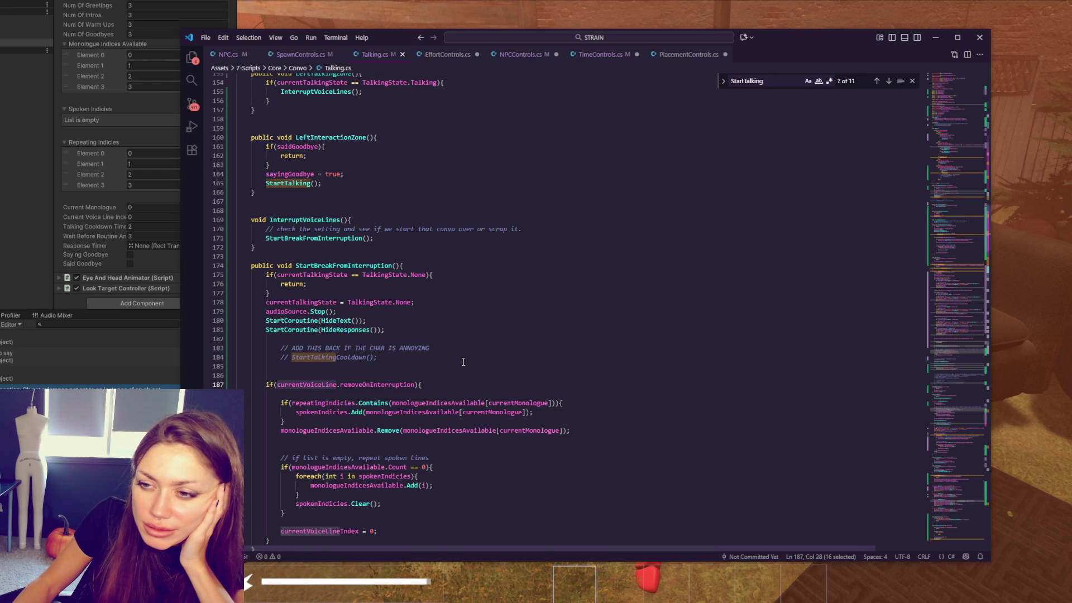
{"action": "scroll", "coordinate": [462, 361], "scroll_direction": "up", "scroll_amount": 2}
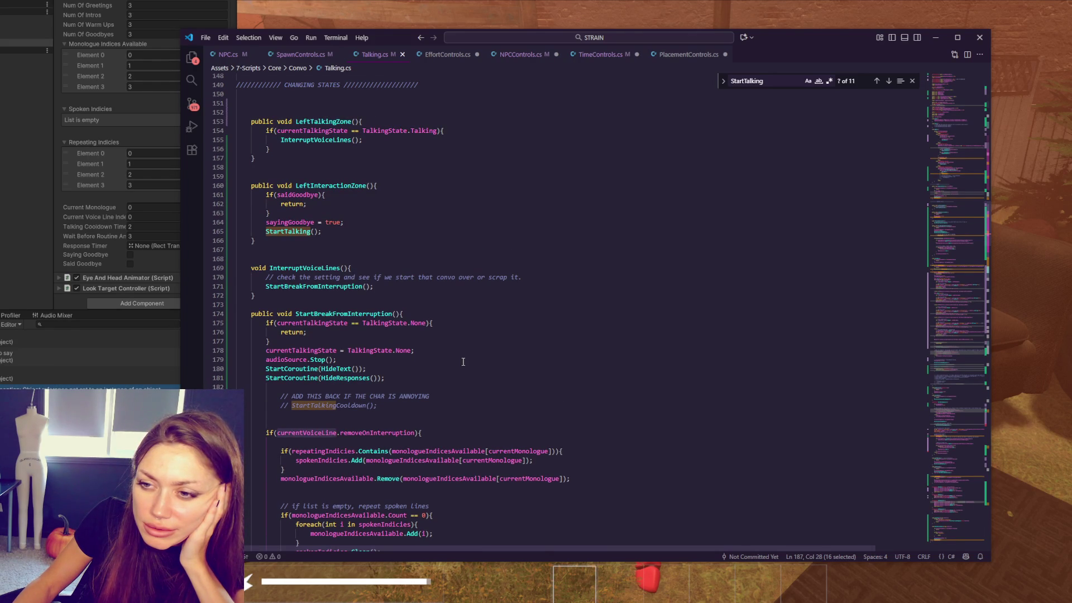
{"action": "double_click", "coordinate": [331, 433]}
Step: Search Talking.cs for currentVoiceLine and step back to its declaration on line 49
{"action": "key", "text": "ctrl+f"}
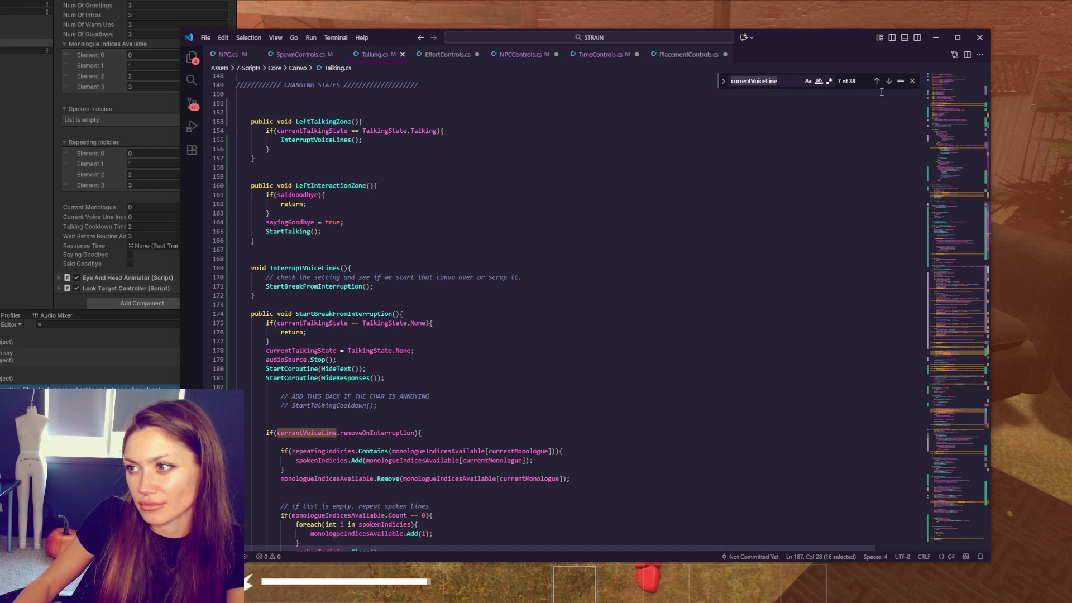
{"action": "left_click", "coordinate": [877, 82]}
{"action": "left_click", "coordinate": [877, 84]}
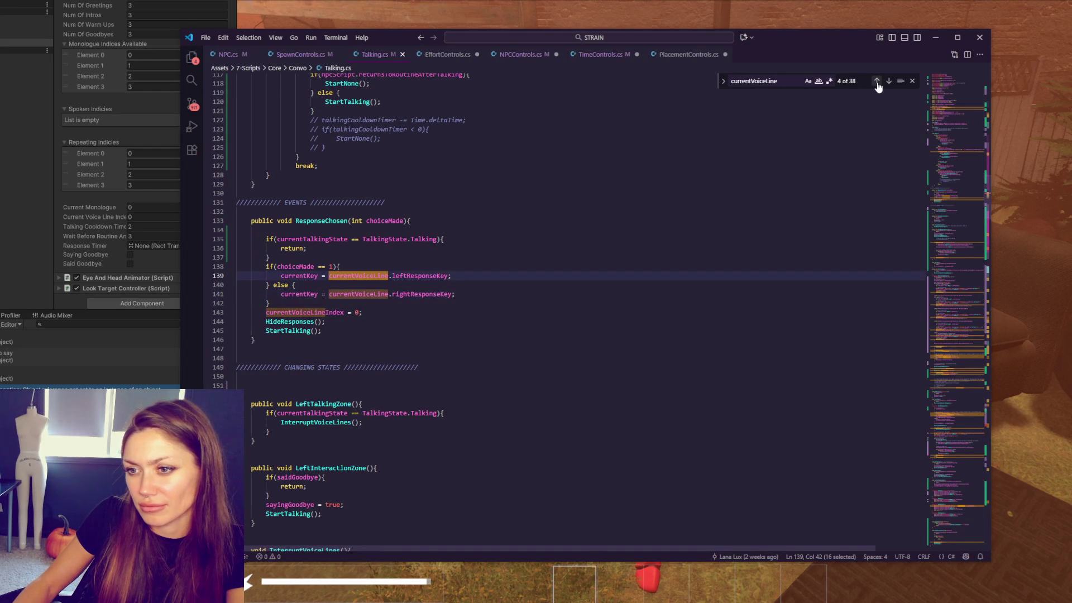
{"action": "left_click", "coordinate": [878, 83]}
{"action": "left_click", "coordinate": [877, 84]}
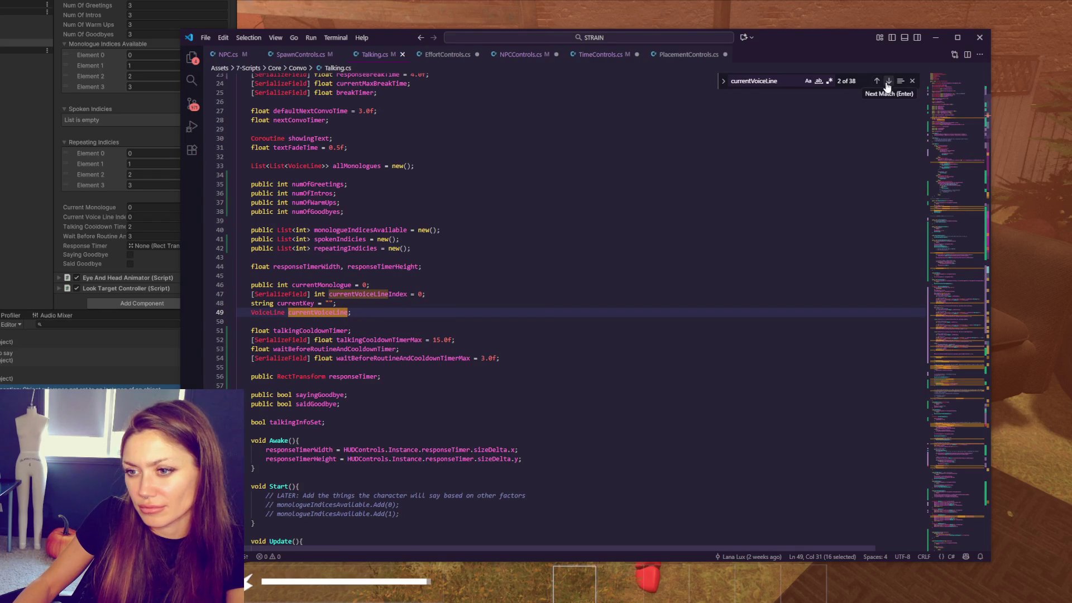
Step: Step forward through the matches to match 9 of 38, the goodbye-loading code on line 239
{"action": "left_click", "coordinate": [888, 81]}
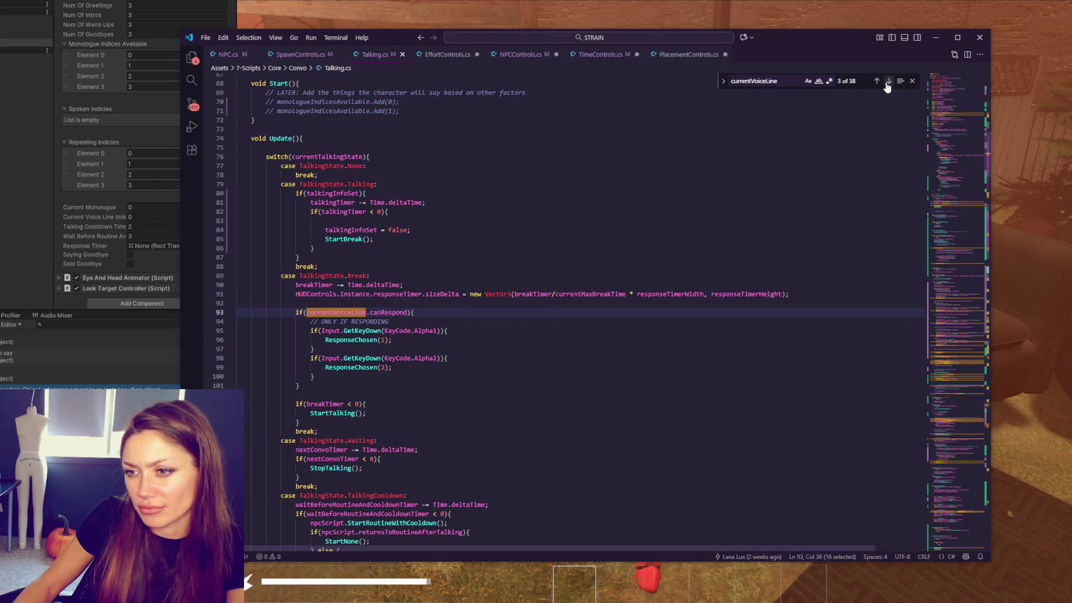
{"action": "left_click", "coordinate": [888, 82]}
{"action": "left_click", "coordinate": [888, 82]}
{"action": "left_click", "coordinate": [888, 82]}
{"action": "left_click", "coordinate": [888, 82]}
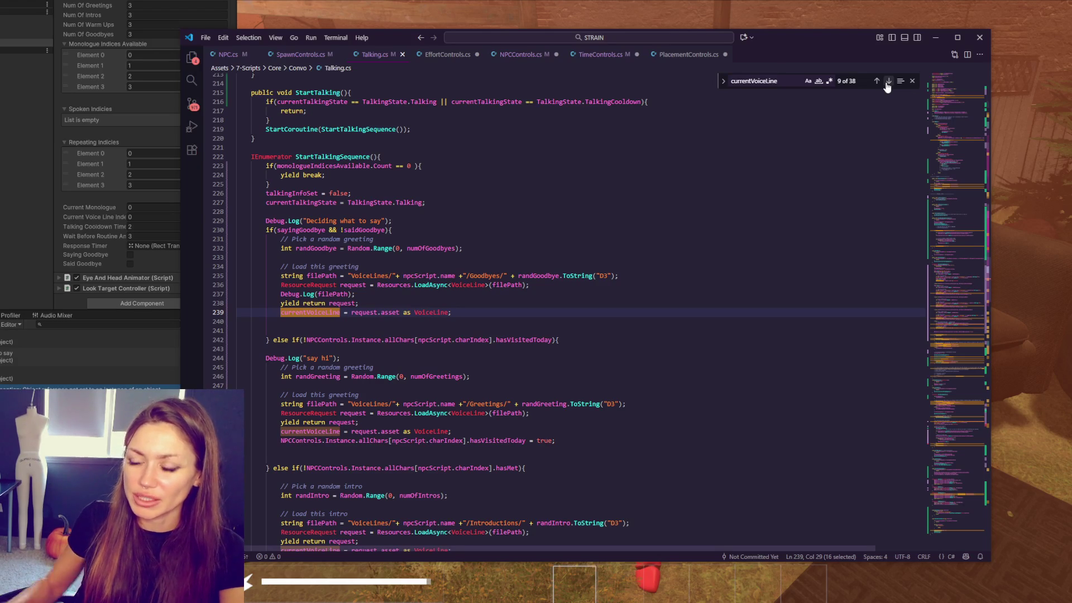
Step: Remove the early talkingInfoSet and Talking state lines and the 'Deciding what to say' log from StartTalkingSequence
{"action": "left_click_drag", "start_coordinate": [450, 201], "coordinate": [449, 194]}
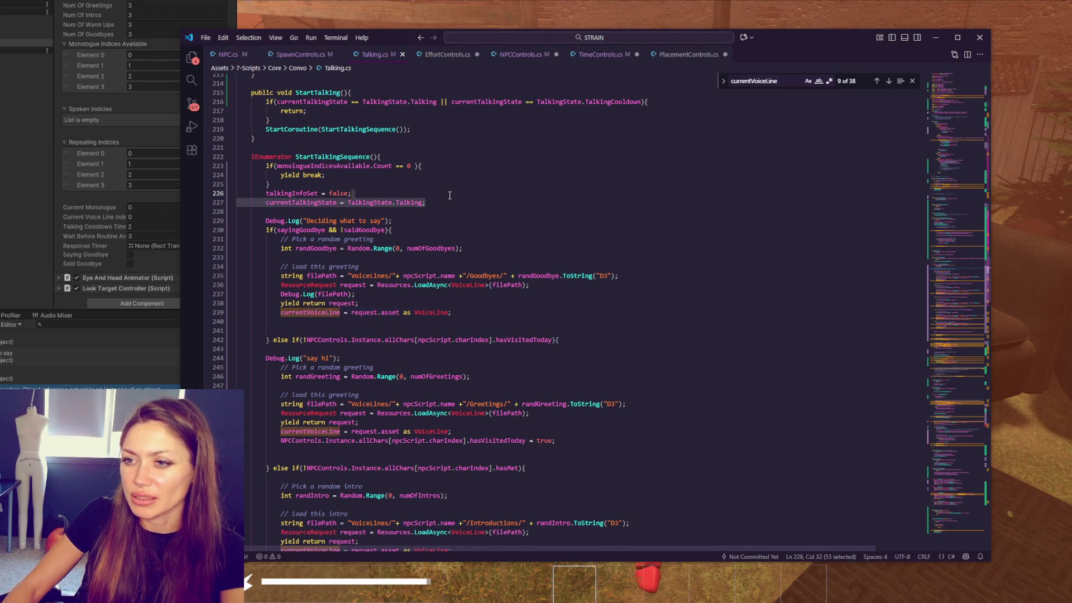
{"action": "key", "text": "BackSpace"}
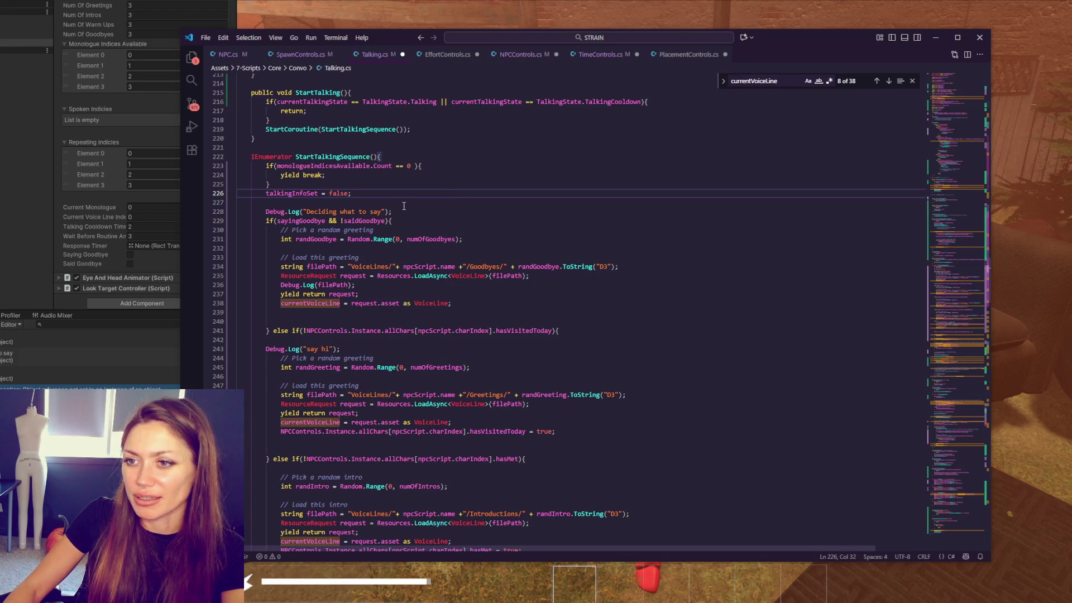
{"action": "key", "text": "ctrl+z"}
{"action": "left_click", "coordinate": [471, 176]}
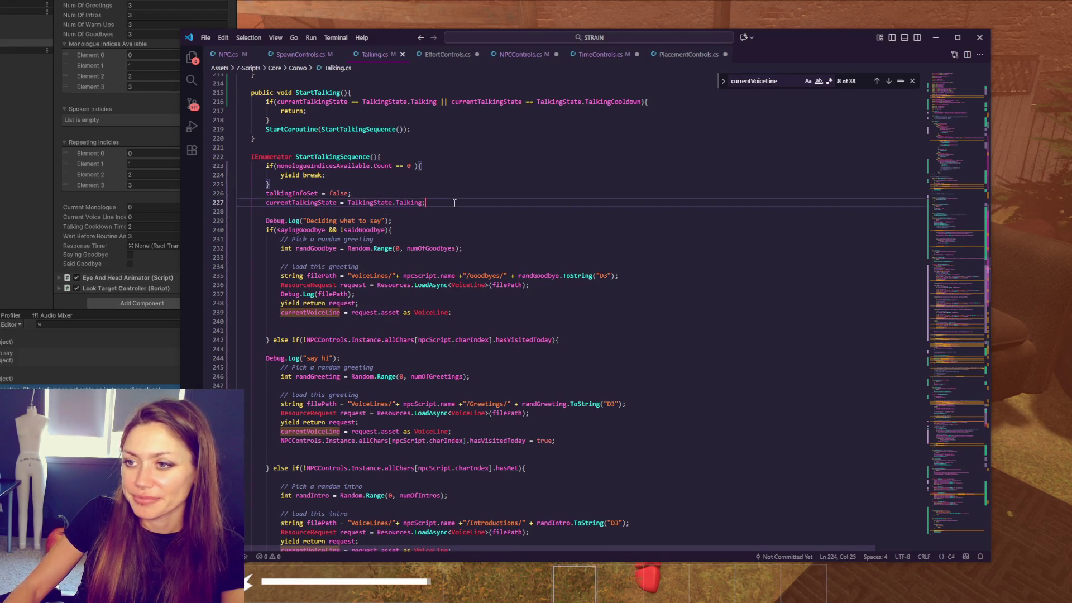
{"action": "left_click_drag", "start_coordinate": [453, 202], "coordinate": [465, 185]}
{"action": "key", "text": "ctrl+x"}
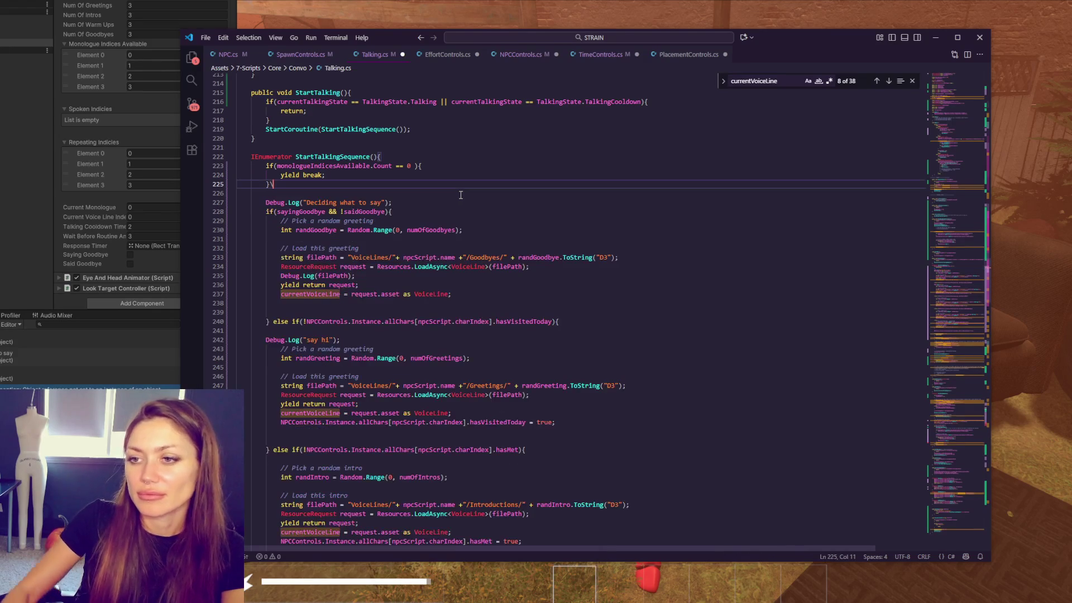
{"action": "scroll", "coordinate": [429, 398], "scroll_direction": "down", "scroll_amount": 5}
{"action": "scroll", "coordinate": [429, 397], "scroll_direction": "up", "scroll_amount": 4}
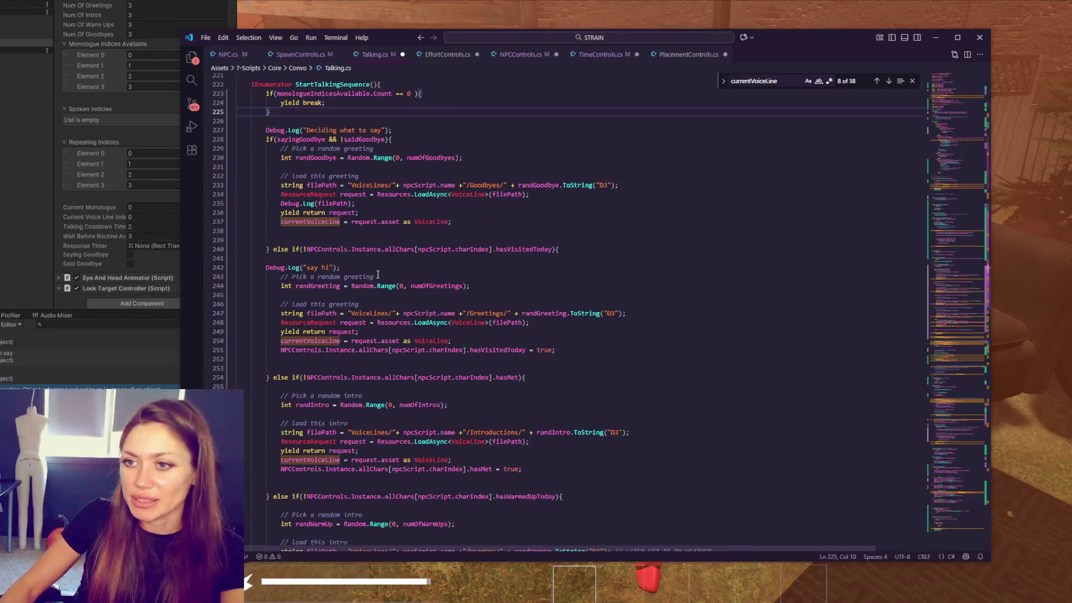
{"action": "left_click_drag", "start_coordinate": [394, 130], "coordinate": [416, 122]}
{"action": "key", "text": "ctrl+x"}
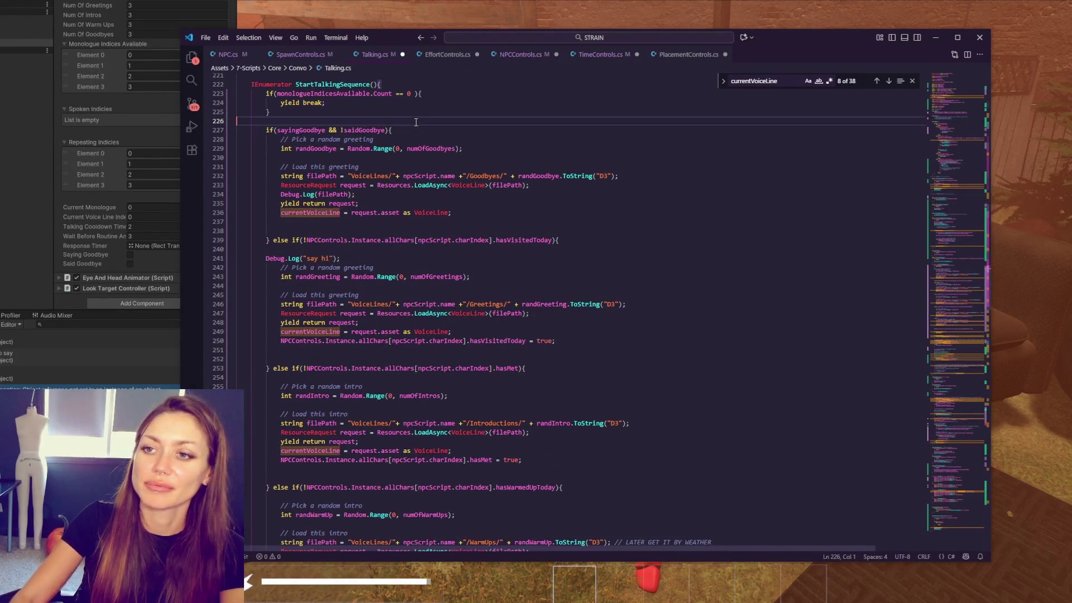
{"action": "scroll", "coordinate": [453, 251], "scroll_direction": "down", "scroll_amount": 5}
{"action": "scroll", "coordinate": [466, 271], "scroll_direction": "up", "scroll_amount": 4}
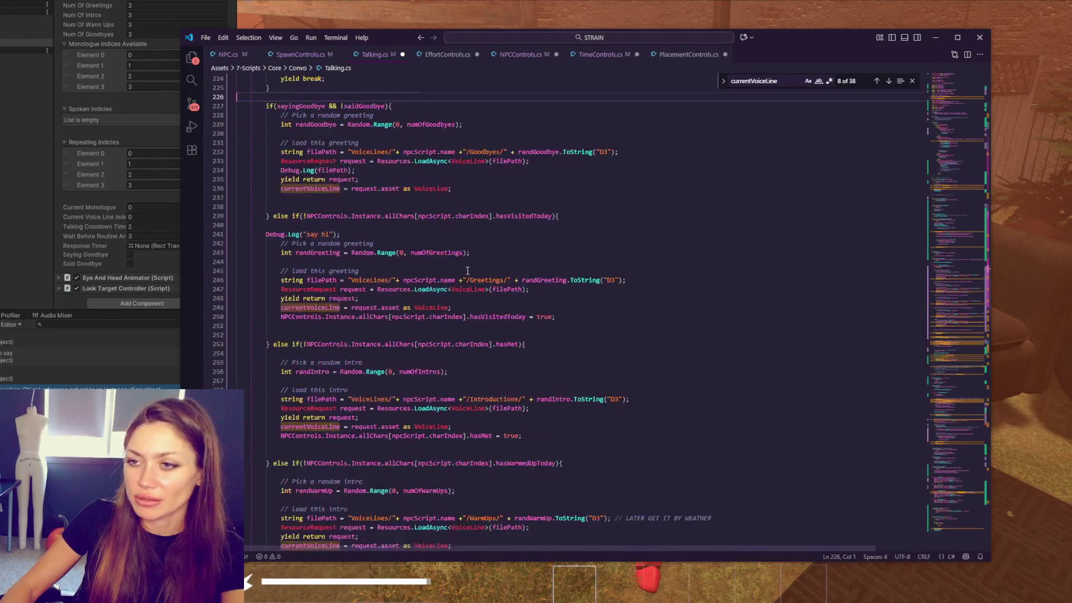
{"action": "scroll", "coordinate": [469, 271], "scroll_direction": "up", "scroll_amount": 4}
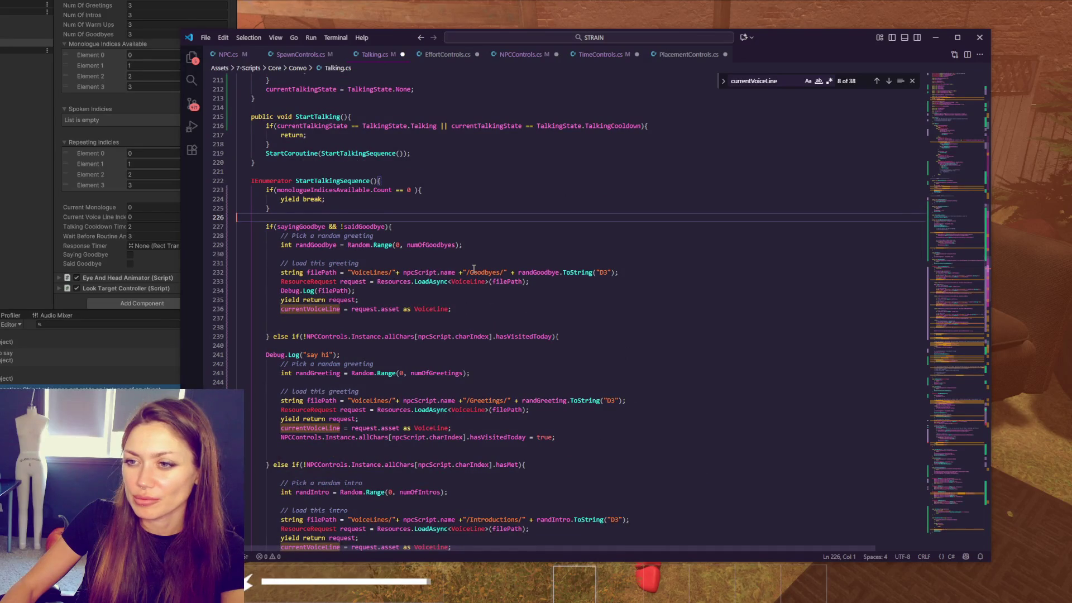
{"action": "scroll", "coordinate": [473, 270], "scroll_direction": "down", "scroll_amount": 5}
{"action": "scroll", "coordinate": [473, 270], "scroll_direction": "down", "scroll_amount": 8}
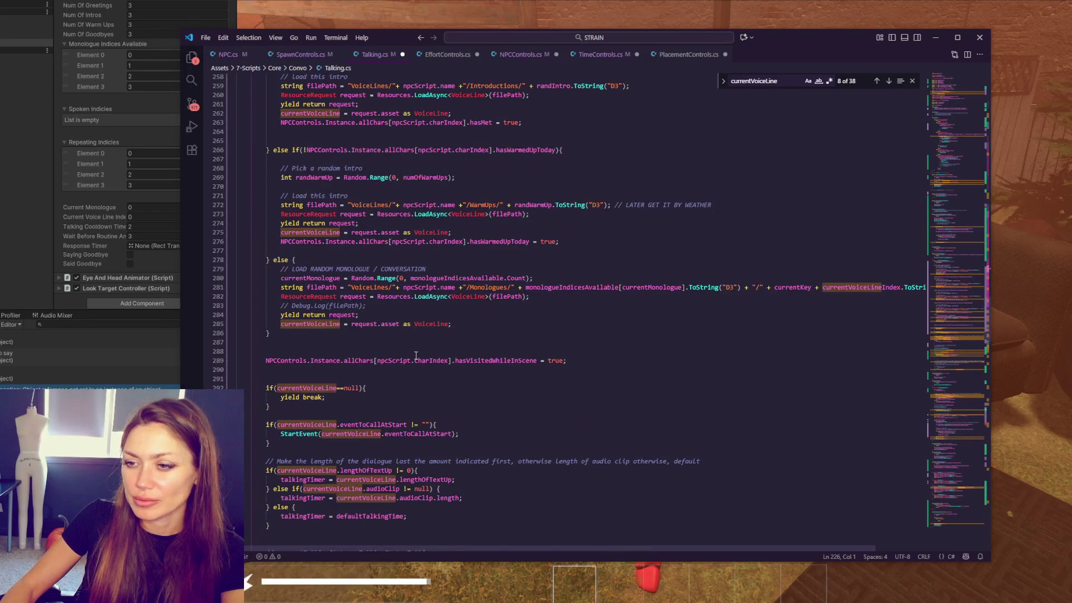
{"action": "scroll", "coordinate": [416, 355], "scroll_direction": "down", "scroll_amount": 4}
{"action": "scroll", "coordinate": [416, 355], "scroll_direction": "down", "scroll_amount": 4}
{"action": "scroll", "coordinate": [416, 356], "scroll_direction": "down", "scroll_amount": 4}
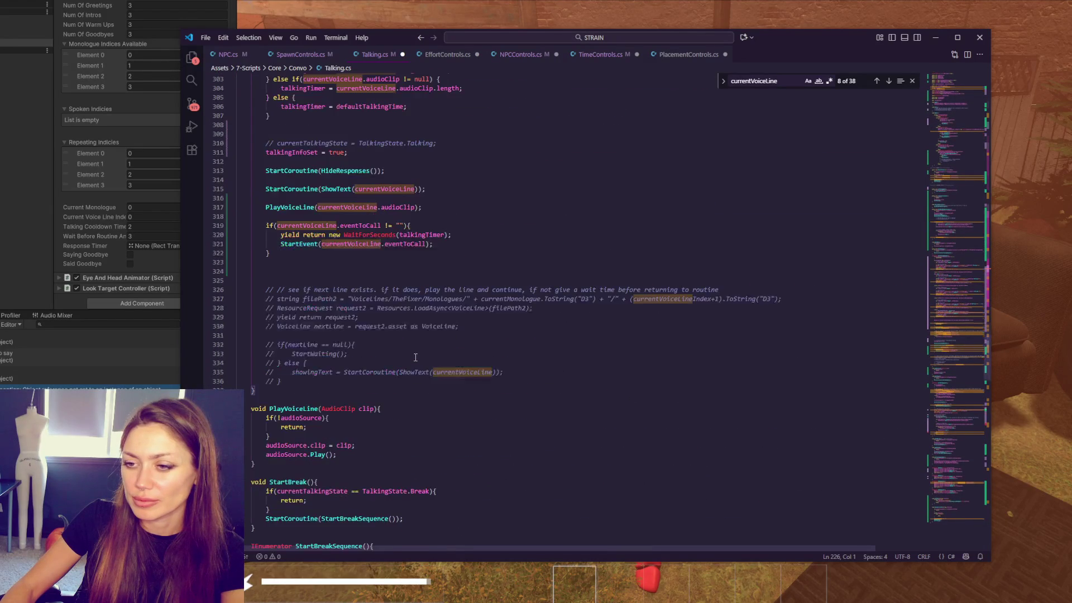
{"action": "scroll", "coordinate": [415, 358], "scroll_direction": "up", "scroll_amount": 3}
{"action": "scroll", "coordinate": [421, 358], "scroll_direction": "up", "scroll_amount": 3}
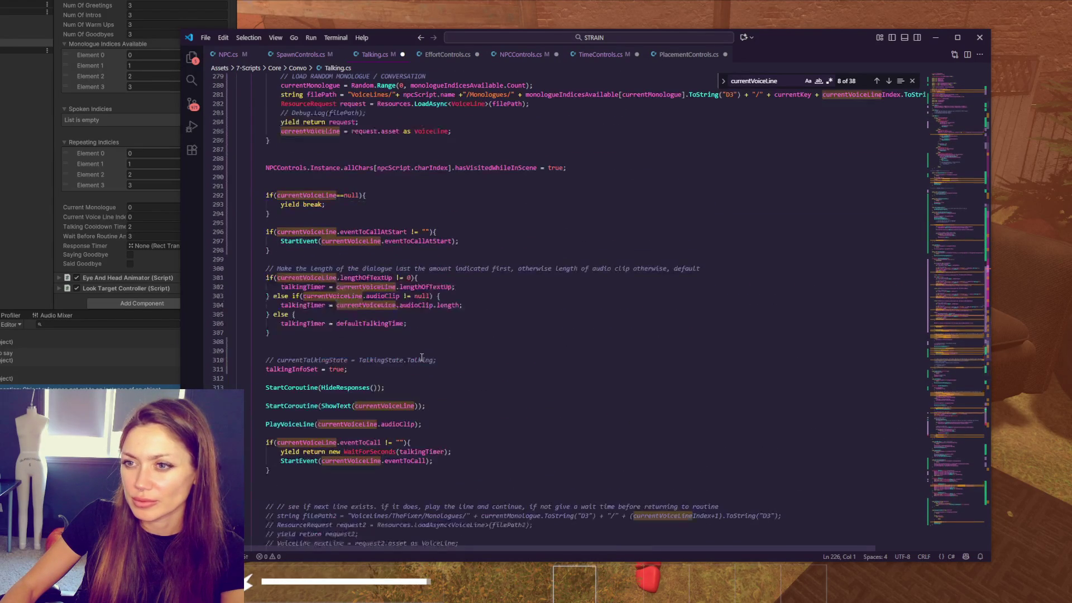
Step: Restore the Talking state assignment on line 310 and delete the talkingInfoSet = true line
{"action": "left_click", "coordinate": [450, 362]}
{"action": "key", "text": "ctrl+slash"}
{"action": "key", "text": "shift+Down"}
{"action": "key", "text": "BackSpace"}
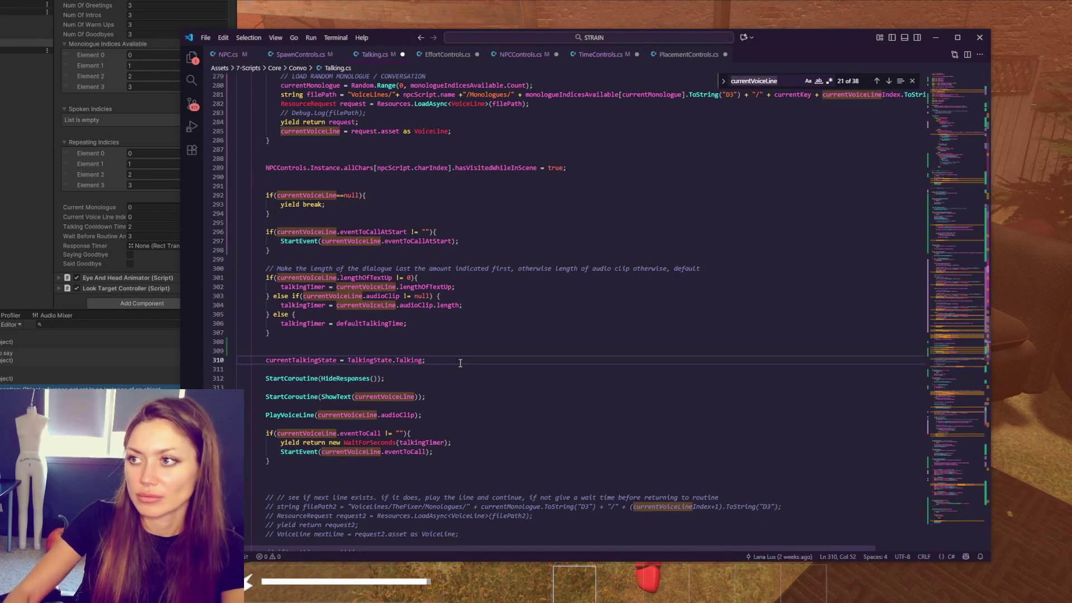
{"action": "type", "text": "talkingInfoSet"}
{"action": "left_click_drag", "start_coordinate": [325, 311], "coordinate": [407, 307]}
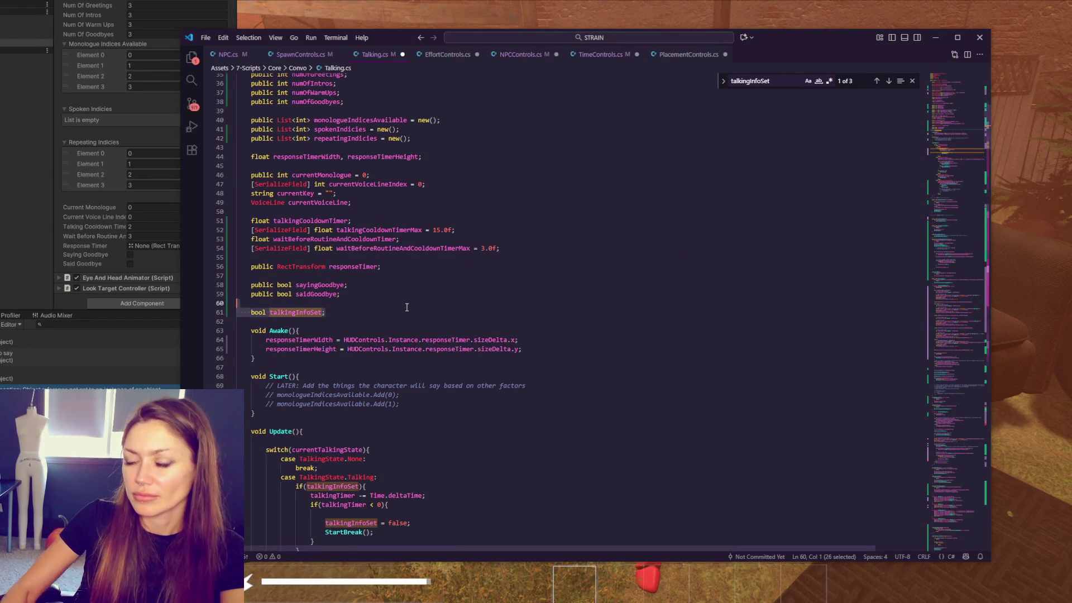
Step: Delete the talkingInfoSet field and the if(talkingInfoSet) wrapper with its closing brace in Update
{"action": "key", "text": "BackSpace"}
{"action": "left_click", "coordinate": [889, 81]}
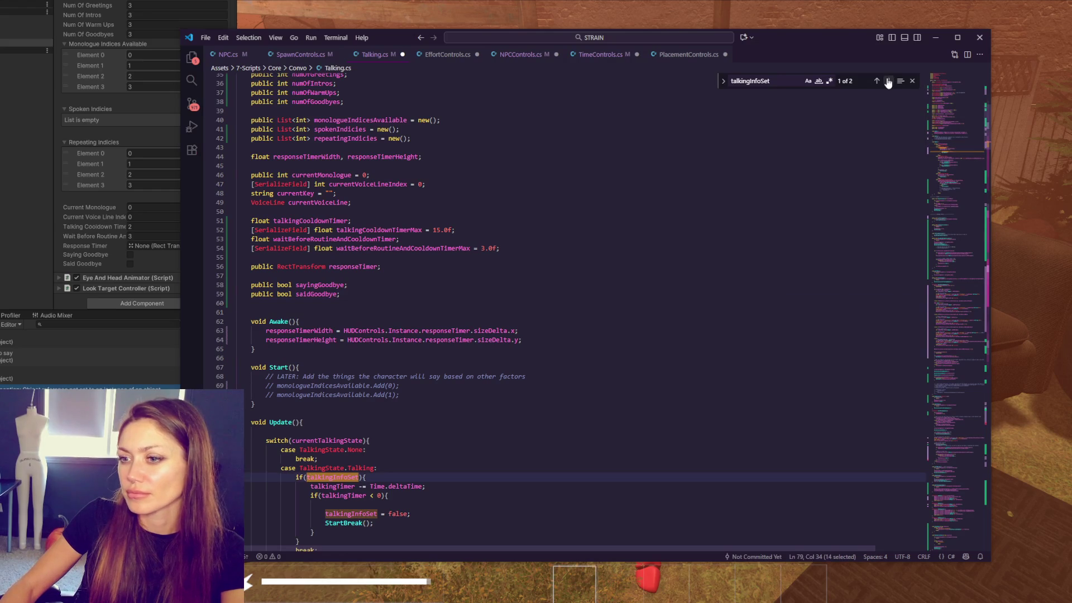
{"action": "scroll", "coordinate": [350, 335], "scroll_direction": "down", "scroll_amount": 4}
{"action": "left_click", "coordinate": [396, 356]}
{"action": "key", "text": "shift+Home"}
{"action": "key", "text": "shift+Home"}
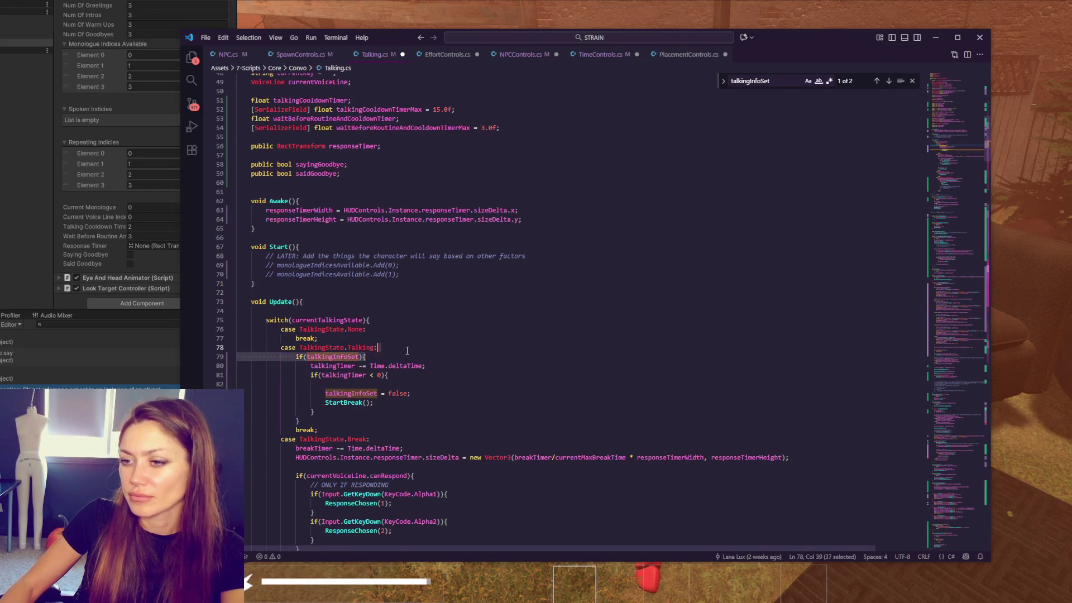
{"action": "key", "text": "BackSpace"}
{"action": "key", "text": "BackSpace"}
{"action": "left_click", "coordinate": [337, 408]}
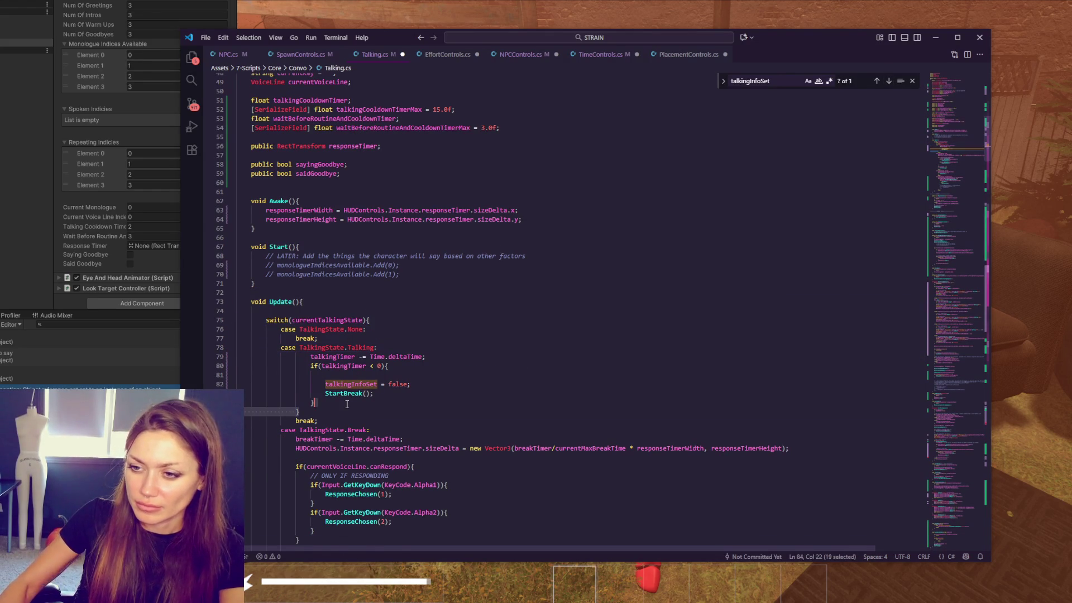
{"action": "key", "text": "shift+Home"}
{"action": "key", "text": "shift+Home"}
{"action": "key", "text": "BackSpace"}
{"action": "key", "text": "BackSpace"}
Step: Unindent the Talking case timer lines one level, then return to the Unity editor
{"action": "left_click", "coordinate": [348, 366]}
{"action": "left_click_drag", "start_coordinate": [252, 357], "coordinate": [412, 385]}
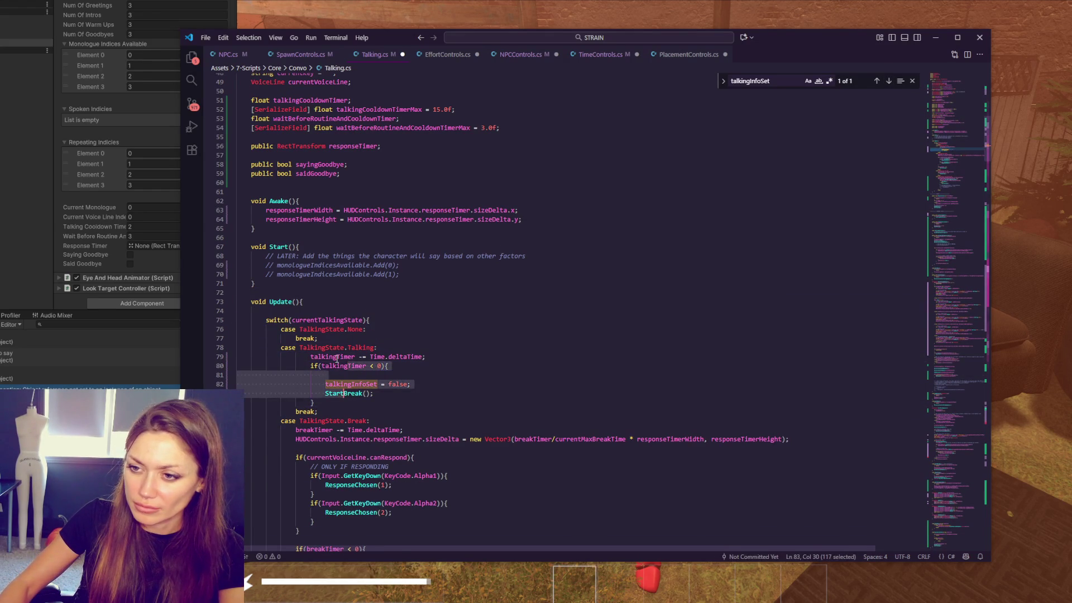
{"action": "key", "text": "shift+Tab"}
{"action": "key", "text": "Escape"}
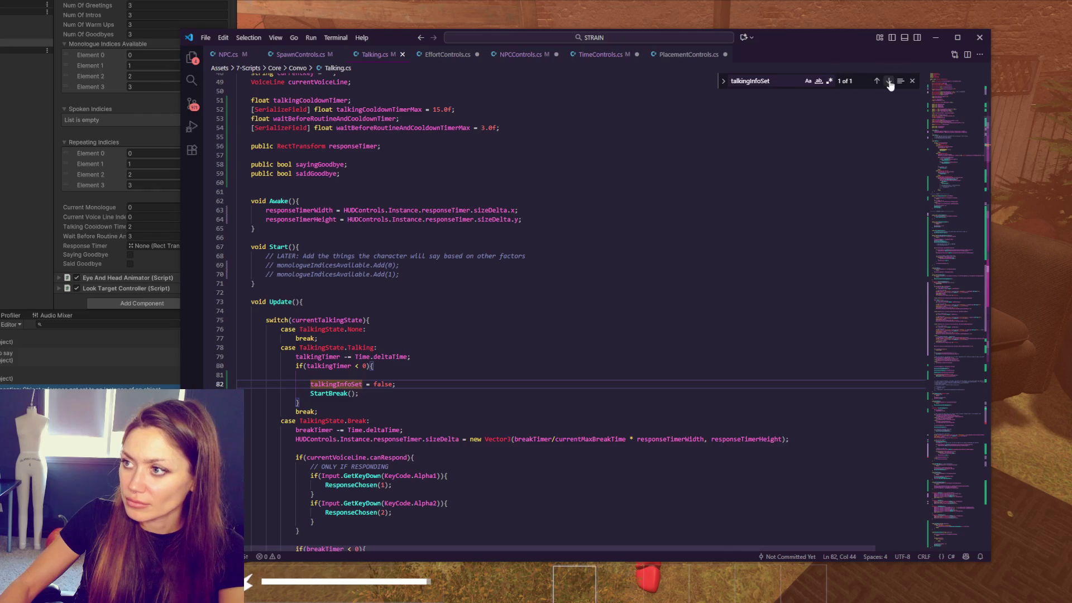
{"action": "left_click", "coordinate": [718, 192]}
{"action": "key", "text": "alt+Tab"}
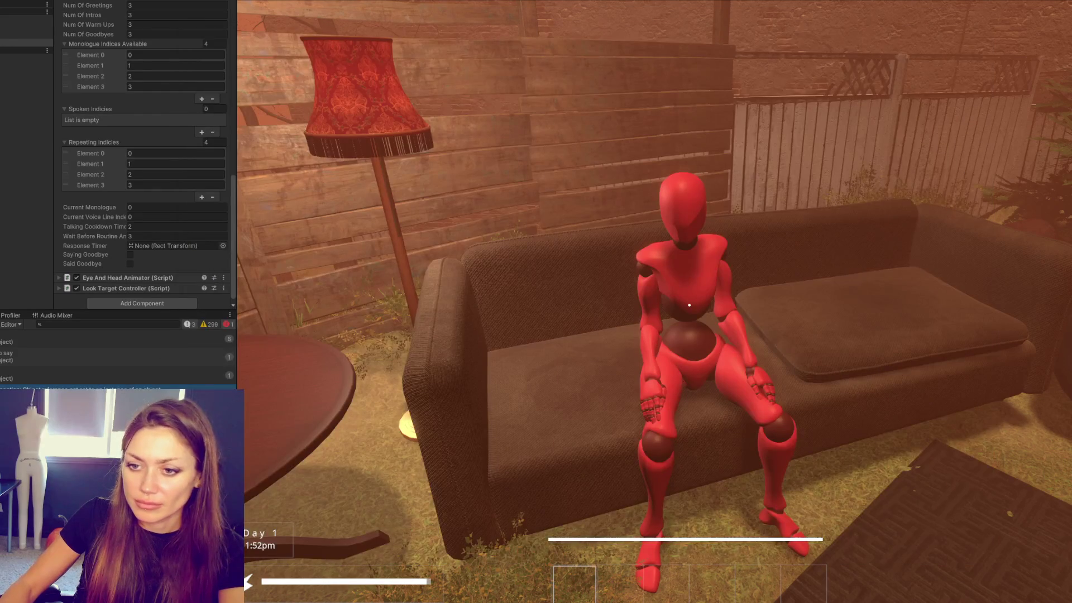
Step: Try to play the game and select the CS0103 talkingInfoSet compile error in the Console
{"action": "key", "text": "ctrl+p"}
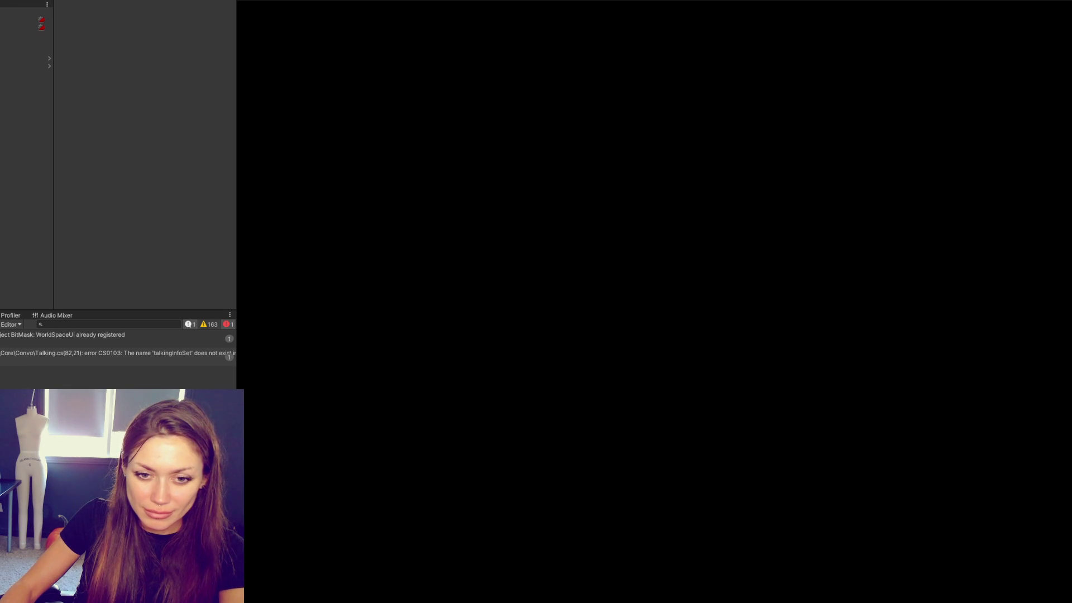
{"action": "left_click", "coordinate": [227, 355]}
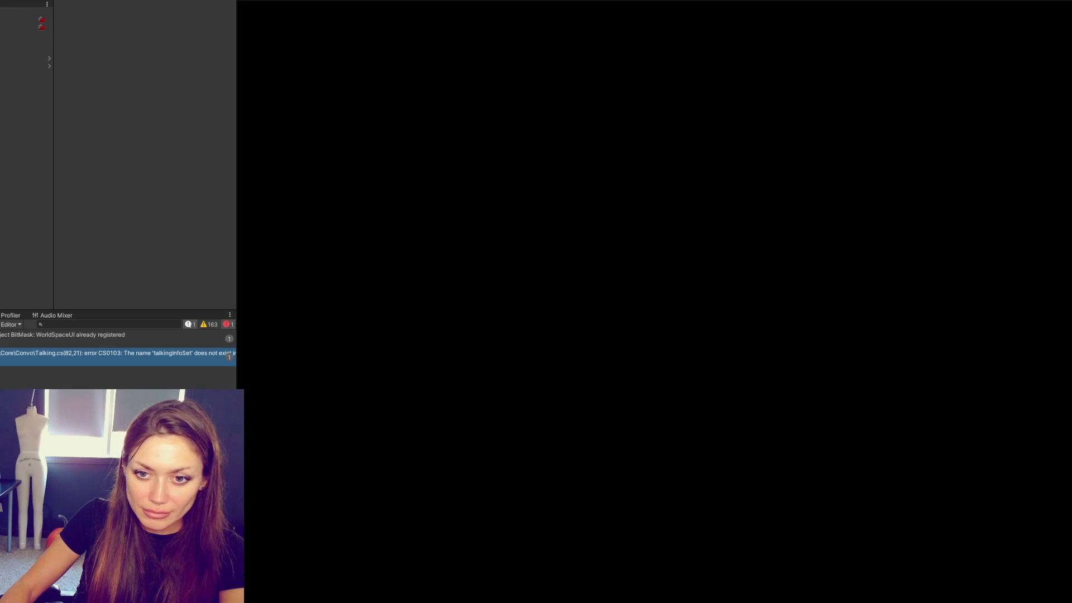
Step: Delete the leftover talkingInfoSet = false line at Talking.cs line 82 and return to Unity
{"action": "double_click", "coordinate": [228, 354]}
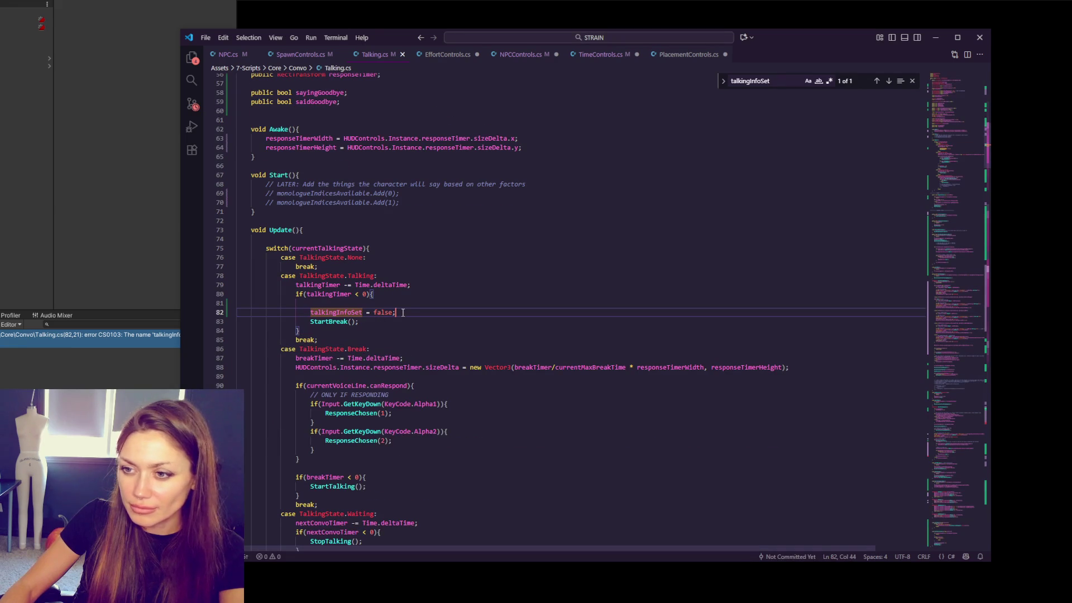
{"action": "left_click_drag", "start_coordinate": [402, 313], "coordinate": [425, 296]}
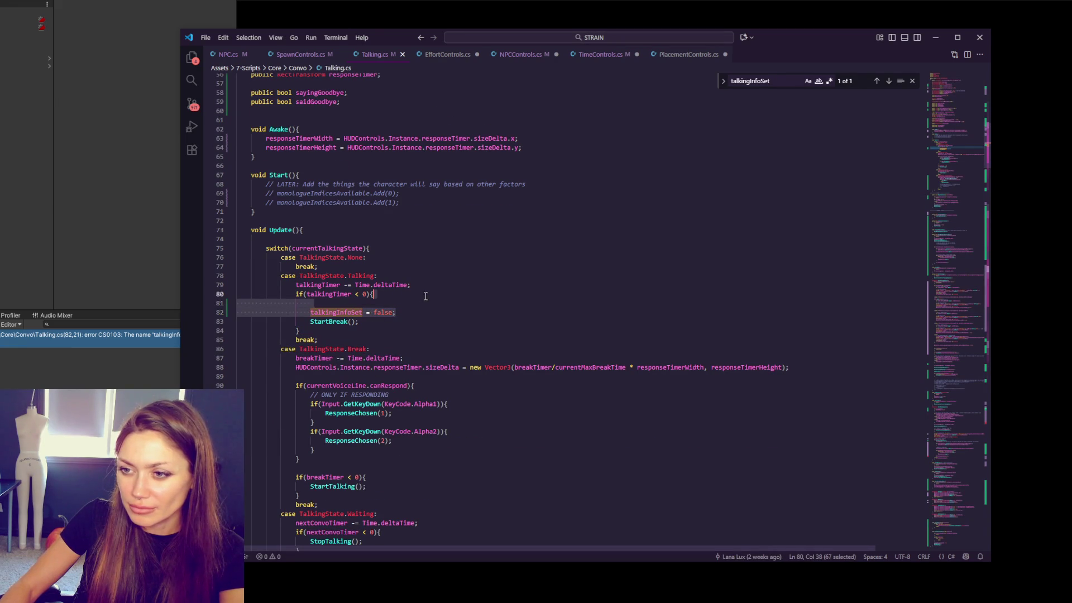
{"action": "key", "text": "BackSpace"}
{"action": "left_click", "coordinate": [37, 232]}
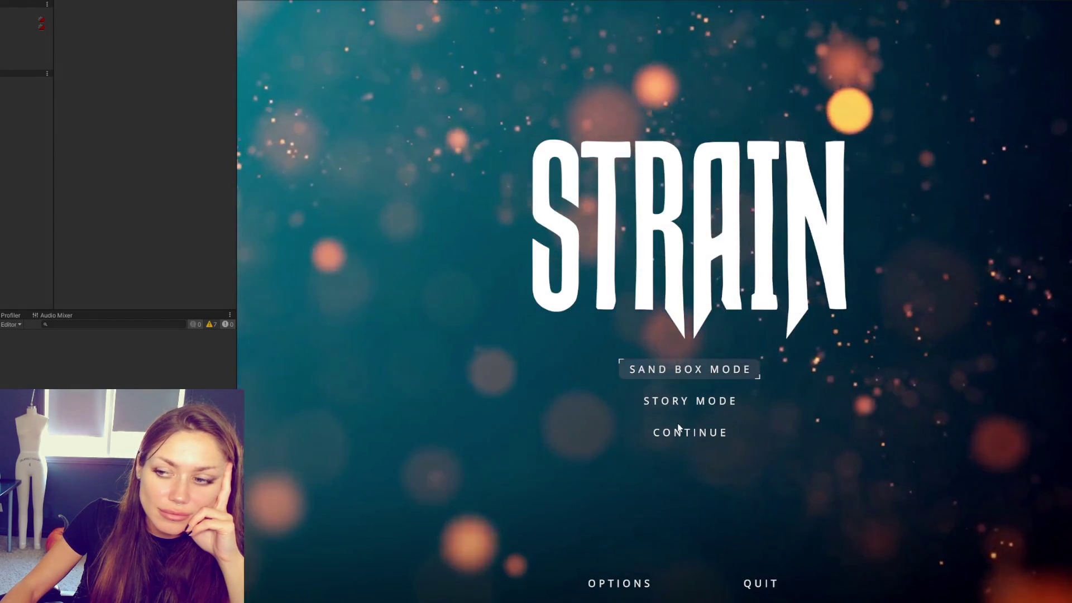
Step: Start the STRAIN playtest in Sand Box Mode from the title menu
{"action": "key", "text": "Return"}
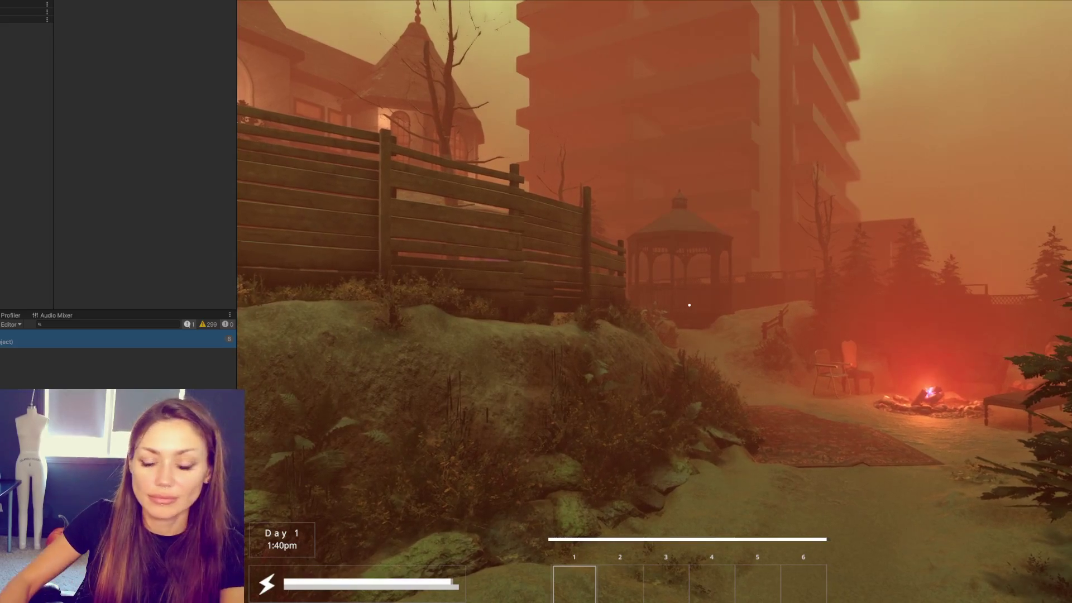
Step: Walk through the garden to the red mannequin on the sofa and talk to her
{"action": "key", "text": "w"}
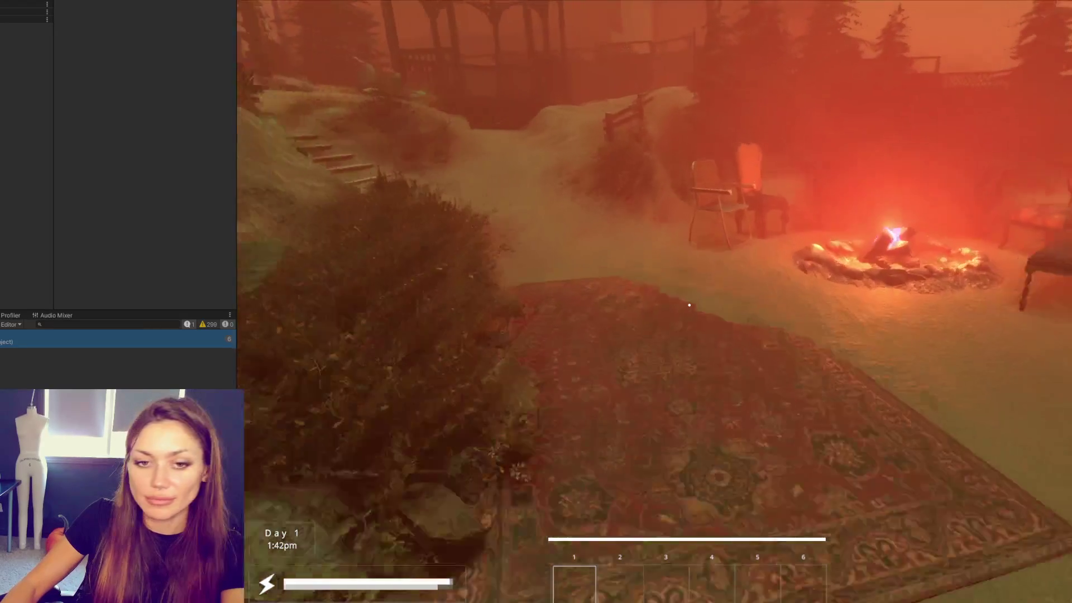
{"action": "key", "text": "w"}
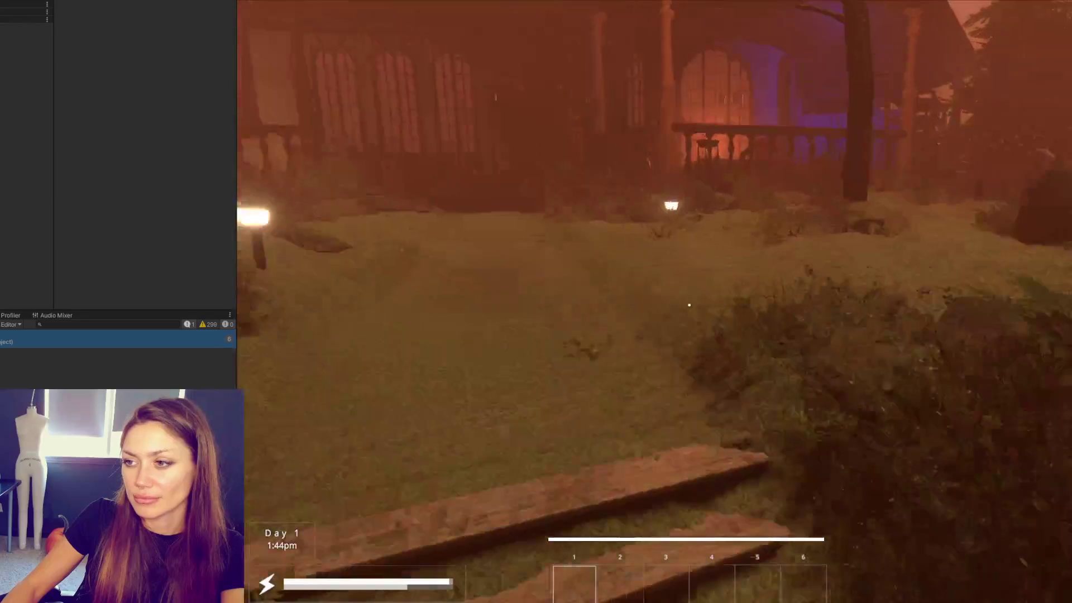
{"action": "key", "text": "w"}
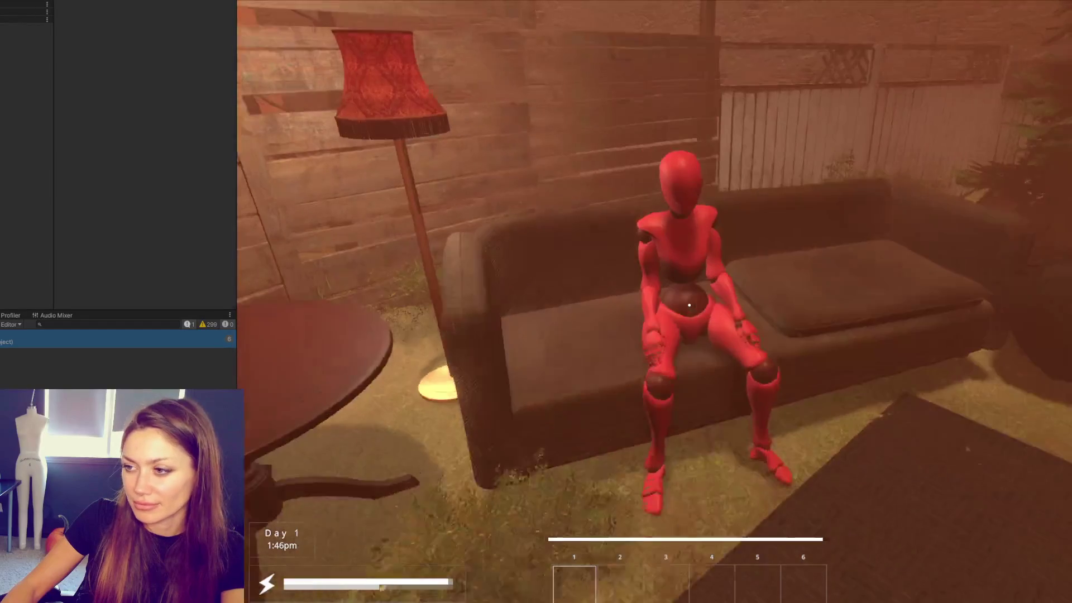
{"action": "key", "text": "w"}
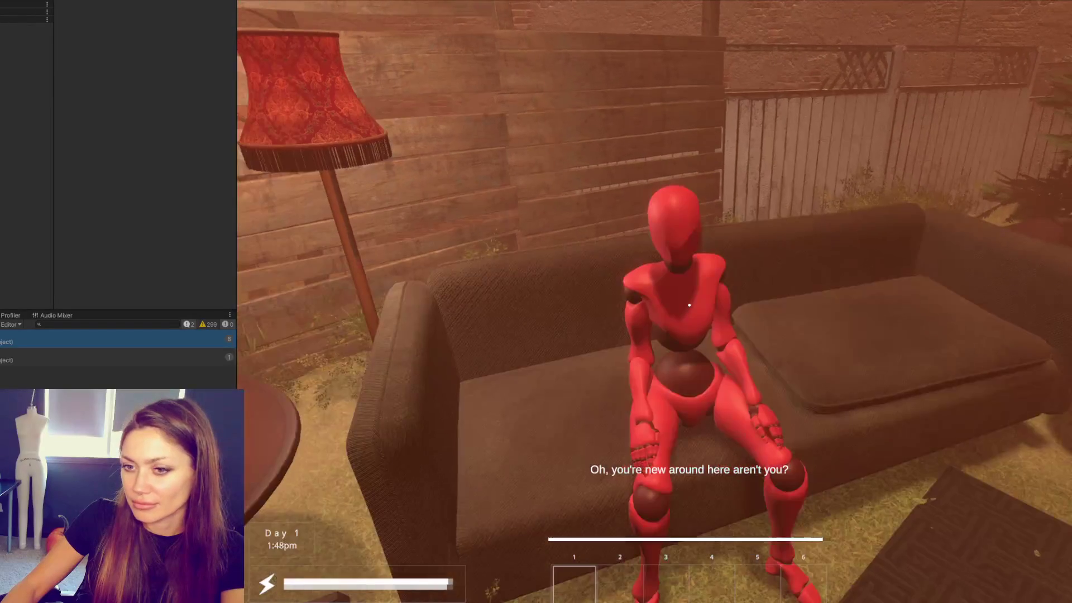
Step: Pause the game once her greeting appears and bring Talking.cs forward
{"action": "key", "text": "Escape"}
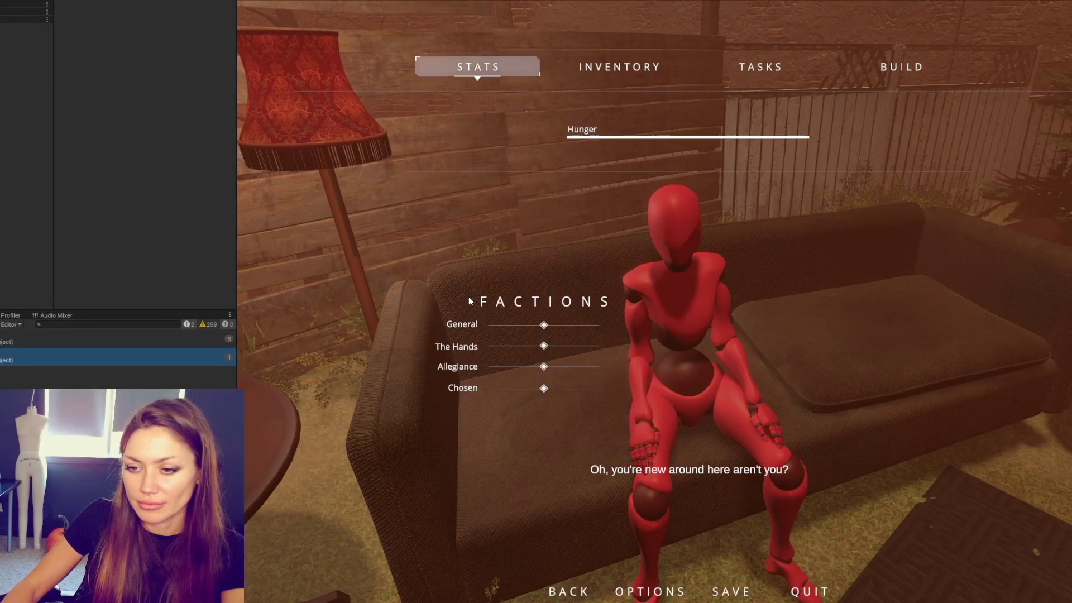
{"action": "key", "text": "alt+Tab"}
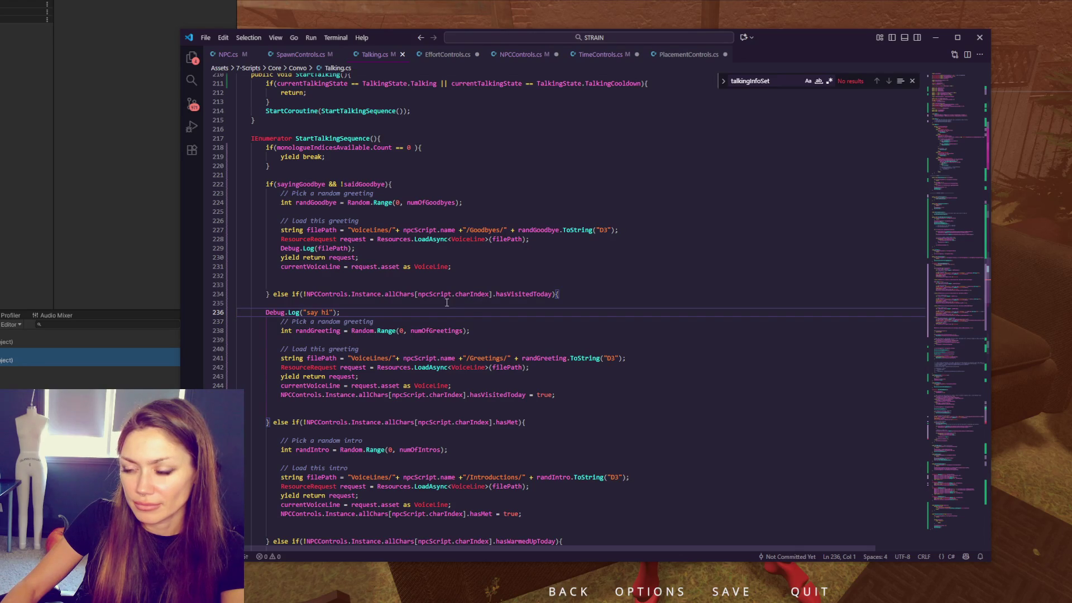
Step: Add a Debug.Log line at line 318 after the talking setup block and edit its message
{"action": "left_click_drag", "start_coordinate": [440, 311], "coordinate": [442, 306]}
{"action": "key", "text": "ctrl+c"}
{"action": "scroll", "coordinate": [476, 257], "scroll_direction": "down", "scroll_amount": 5}
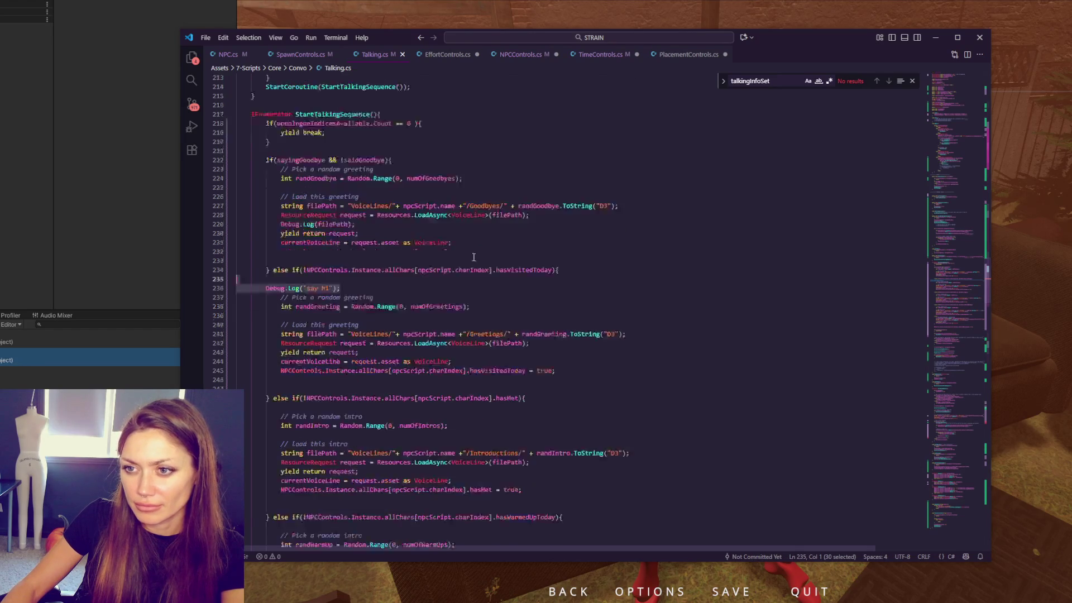
{"action": "scroll", "coordinate": [469, 268], "scroll_direction": "down", "scroll_amount": 5}
{"action": "scroll", "coordinate": [465, 276], "scroll_direction": "down", "scroll_amount": 5}
{"action": "left_click", "coordinate": [461, 283]}
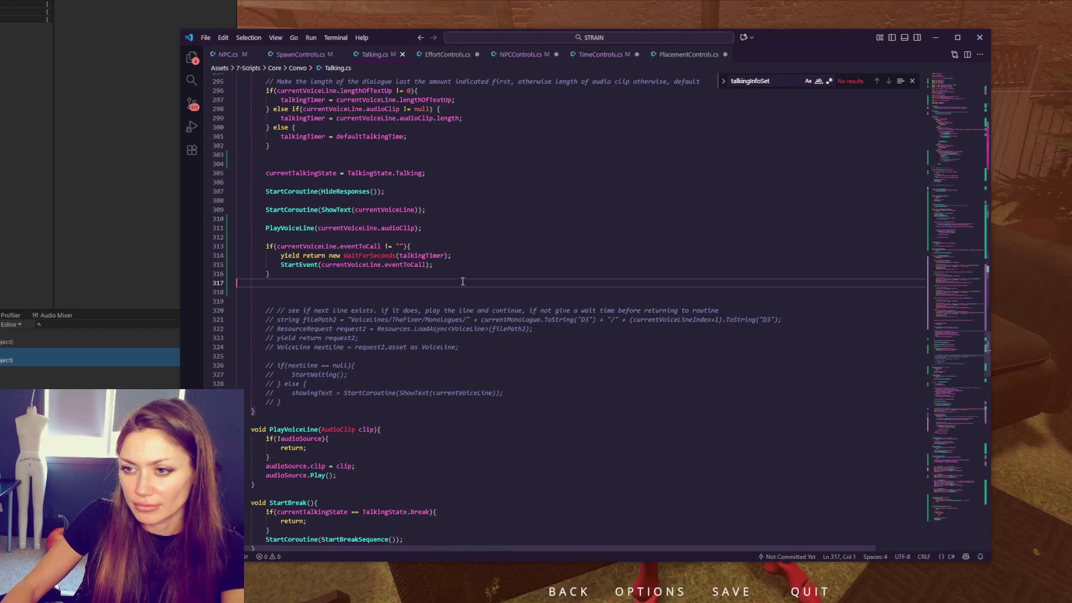
{"action": "key", "text": "Return"}
{"action": "key", "text": "ctrl+v"}
{"action": "double_click", "coordinate": [314, 292]}
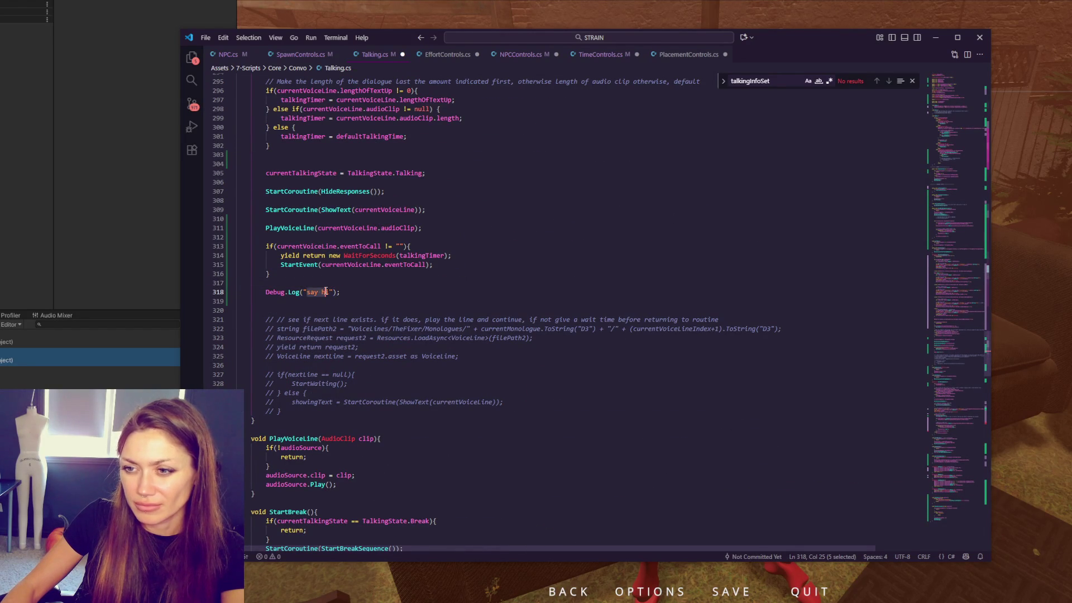
{"action": "left_click_drag", "start_coordinate": [332, 292], "coordinate": [325, 291]}
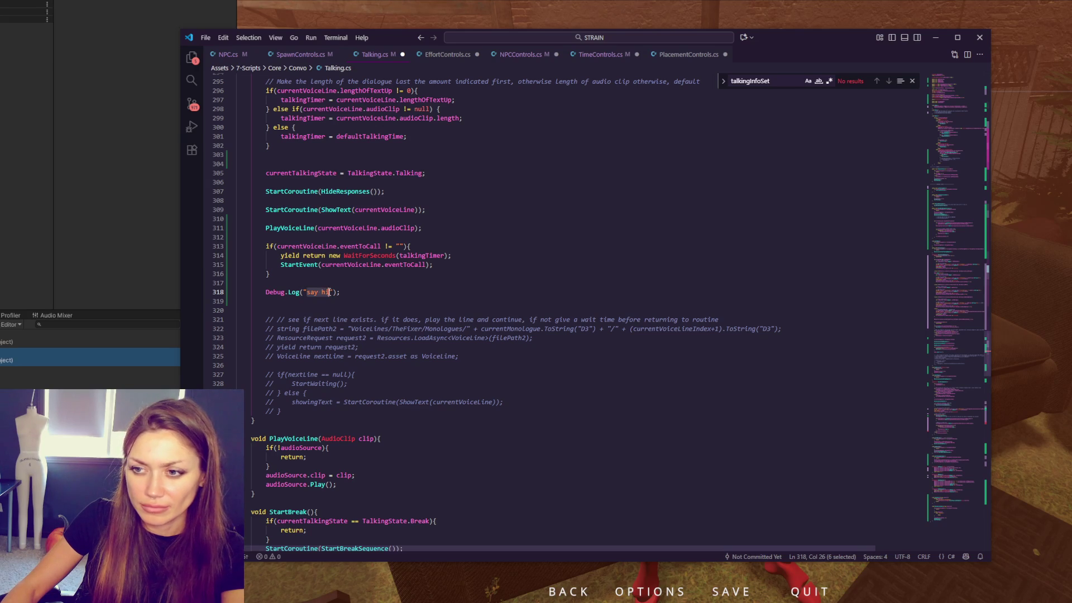
{"action": "type", "text": "finished talking set"}
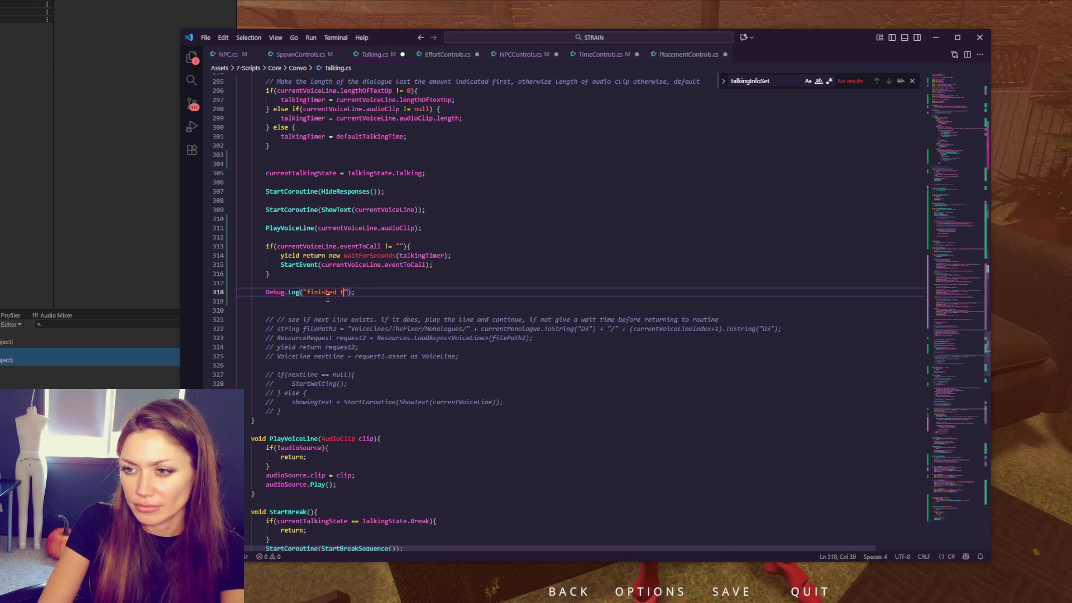
{"action": "type", "text": "up"}
{"action": "scroll", "coordinate": [336, 289], "scroll_direction": "up", "scroll_amount": 15}
{"action": "scroll", "coordinate": [359, 279], "scroll_direction": "up", "scroll_amount": 10}
Step: Add another Debug.Log line at line 250 in the hasMet intro branch, edit its message, and return to the game
{"action": "left_click", "coordinate": [417, 271]}
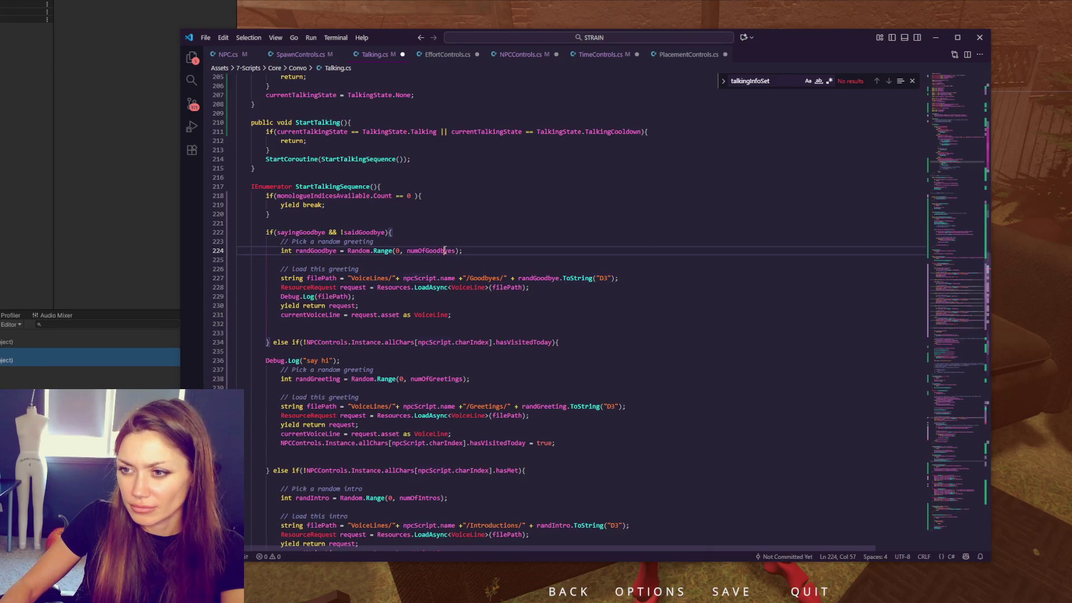
{"action": "scroll", "coordinate": [417, 178], "scroll_direction": "up", "scroll_amount": 10}
{"action": "scroll", "coordinate": [417, 177], "scroll_direction": "up", "scroll_amount": 7}
{"action": "scroll", "coordinate": [436, 243], "scroll_direction": "down", "scroll_amount": 8}
{"action": "scroll", "coordinate": [440, 248], "scroll_direction": "down", "scroll_amount": 7}
{"action": "left_click", "coordinate": [439, 249]}
{"action": "scroll", "coordinate": [439, 251], "scroll_direction": "down", "scroll_amount": 6}
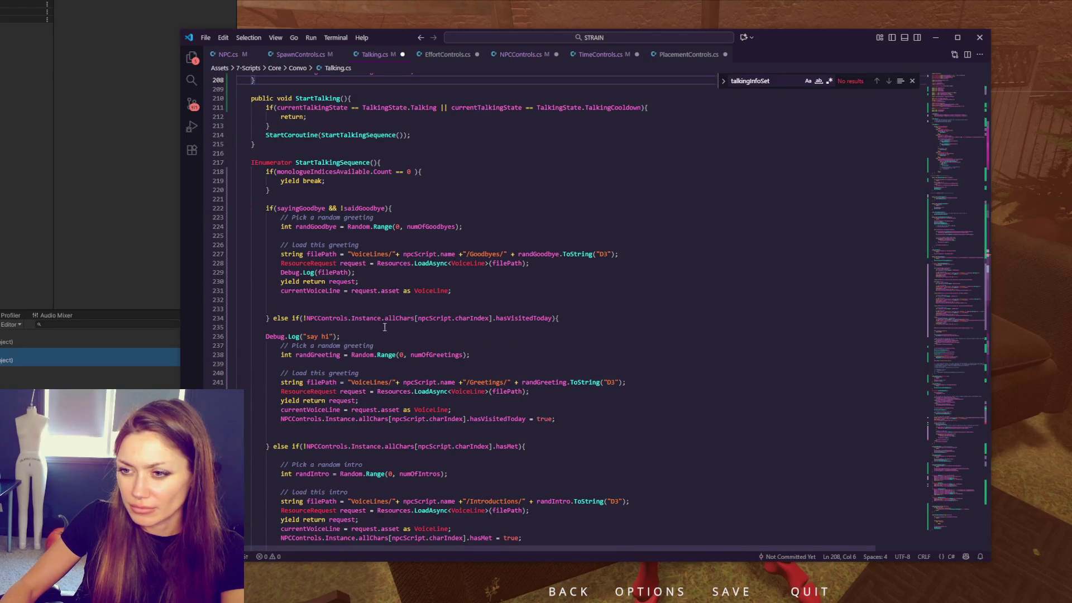
{"action": "left_click_drag", "start_coordinate": [385, 327], "coordinate": [390, 328]}
{"action": "key", "text": "ctrl+c"}
{"action": "scroll", "coordinate": [391, 328], "scroll_direction": "down", "scroll_amount": 1}
{"action": "scroll", "coordinate": [390, 327], "scroll_direction": "down", "scroll_amount": 4}
{"action": "left_click", "coordinate": [411, 307]}
{"action": "key", "text": "ctrl+v"}
{"action": "left_click_drag", "start_coordinate": [305, 321], "coordinate": [324, 320]}
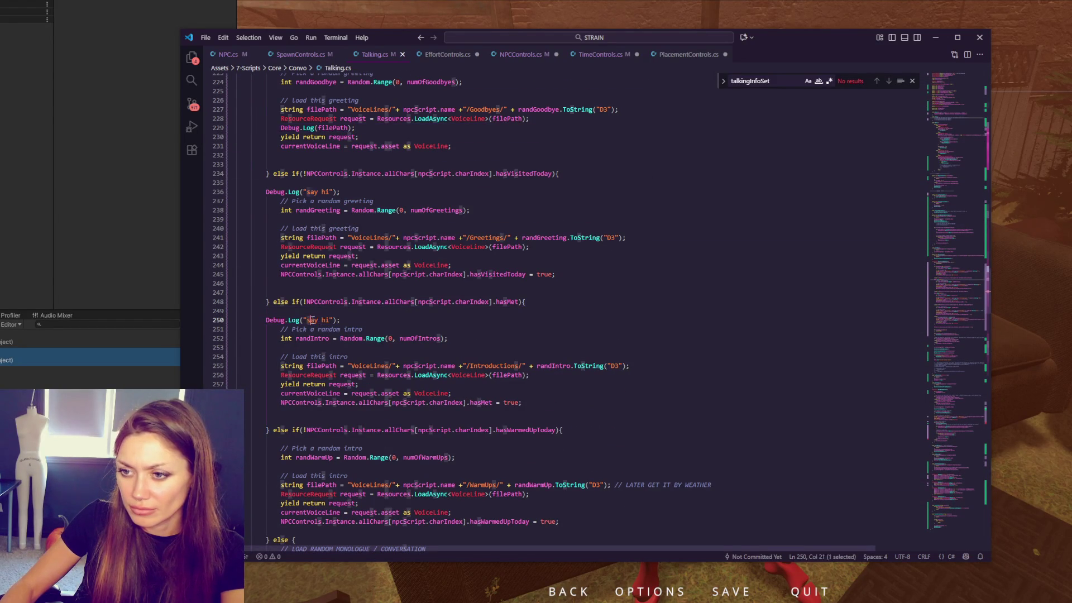
{"action": "type", "text": "intro"}
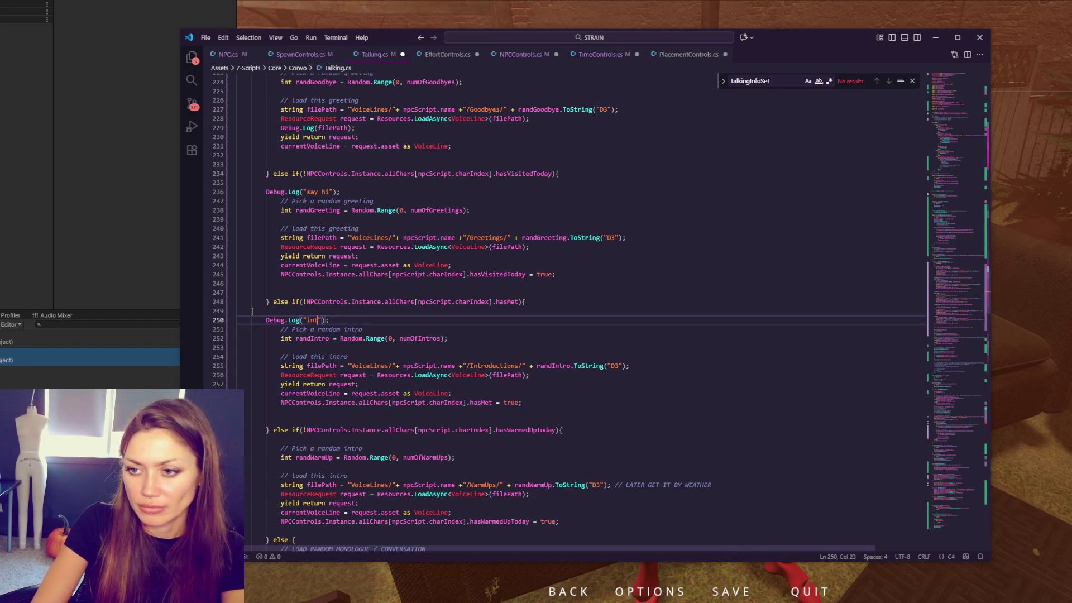
{"action": "left_click", "coordinate": [135, 231]}
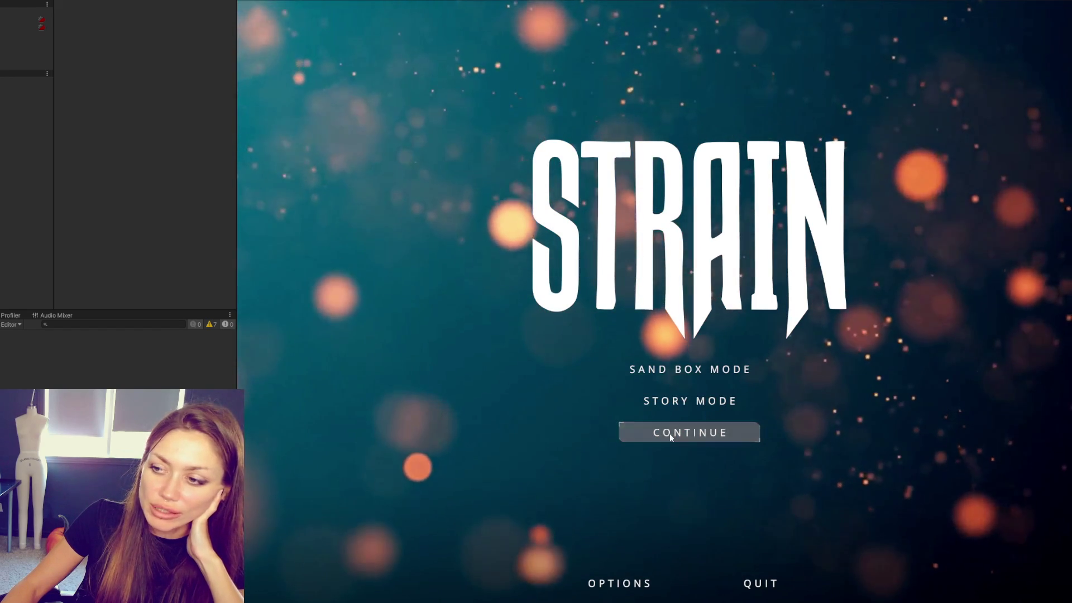
Step: Resume the saved STRAIN game via Continue and load into the garden on Day 1
{"action": "left_click", "coordinate": [670, 433]}
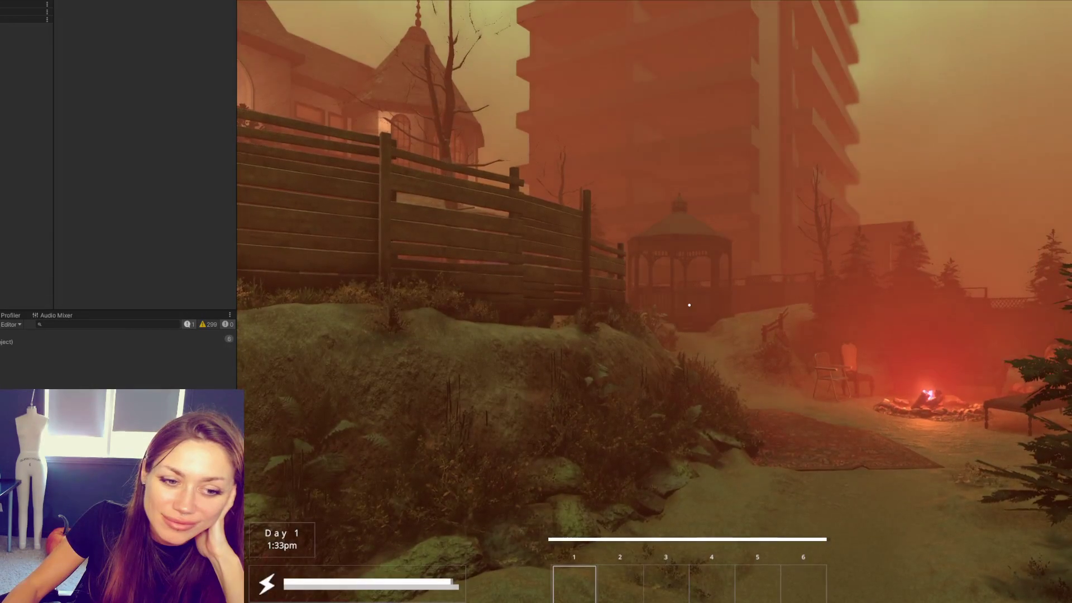
Step: Walk along the garden path to the sofa and talk to the red mannequin for her greeting
{"action": "key", "text": "w"}
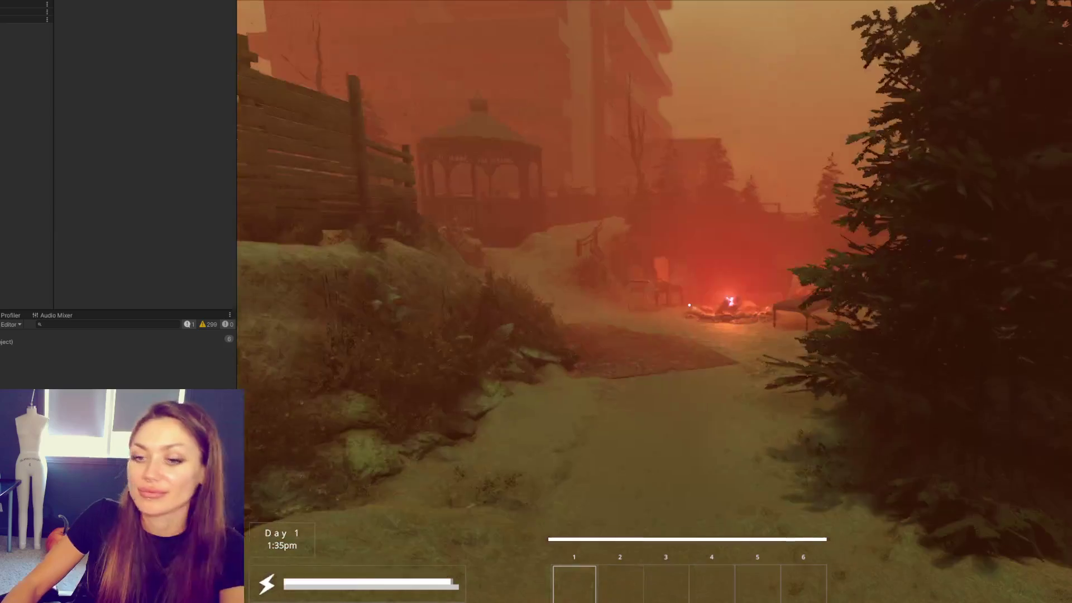
{"action": "key", "text": "w"}
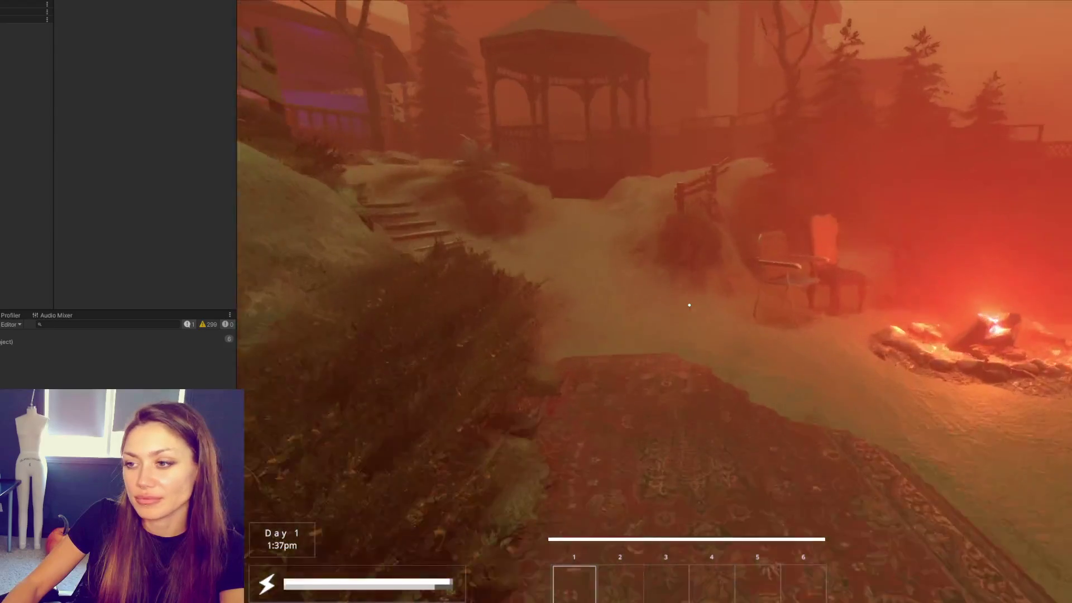
{"action": "key", "text": "w"}
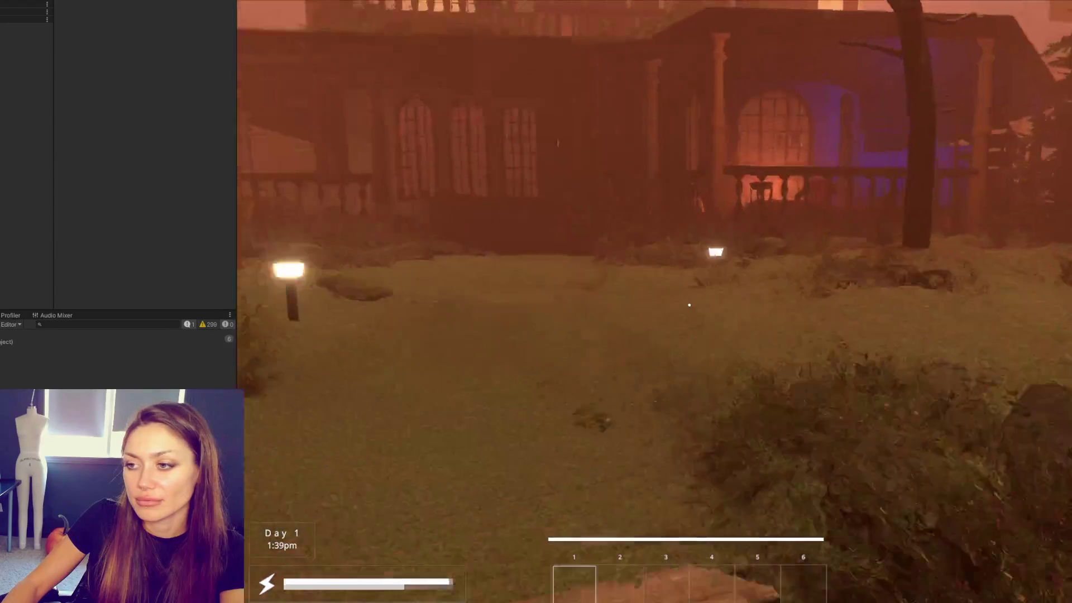
{"action": "key", "text": "w"}
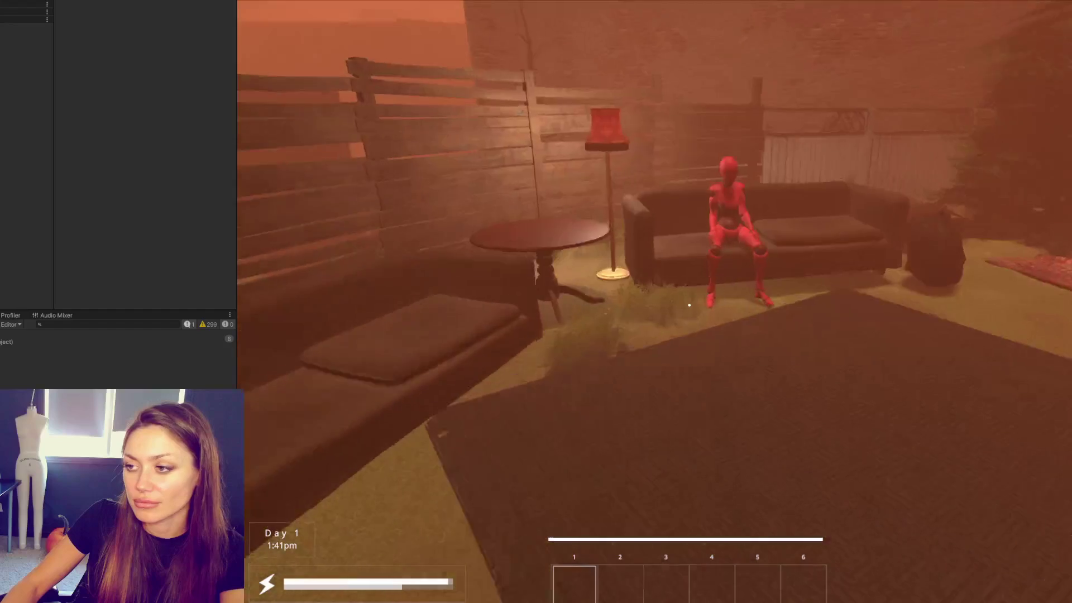
{"action": "key", "text": "e"}
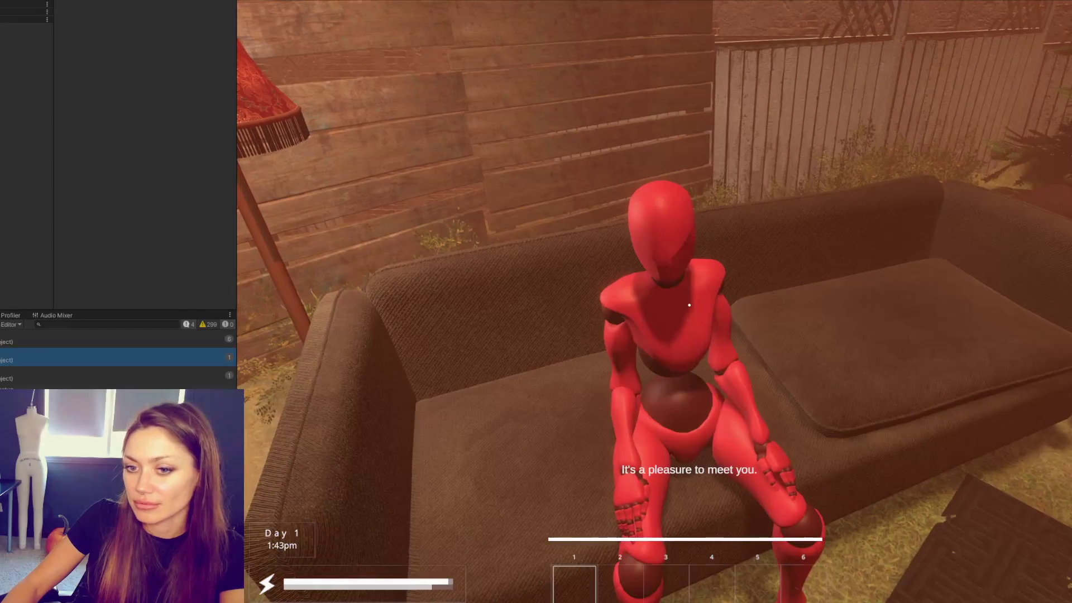
Step: Pause to the stats screen, select the next console message and switch to Talking.cs
{"action": "key", "text": "Escape"}
{"action": "left_click", "coordinate": [34, 378]}
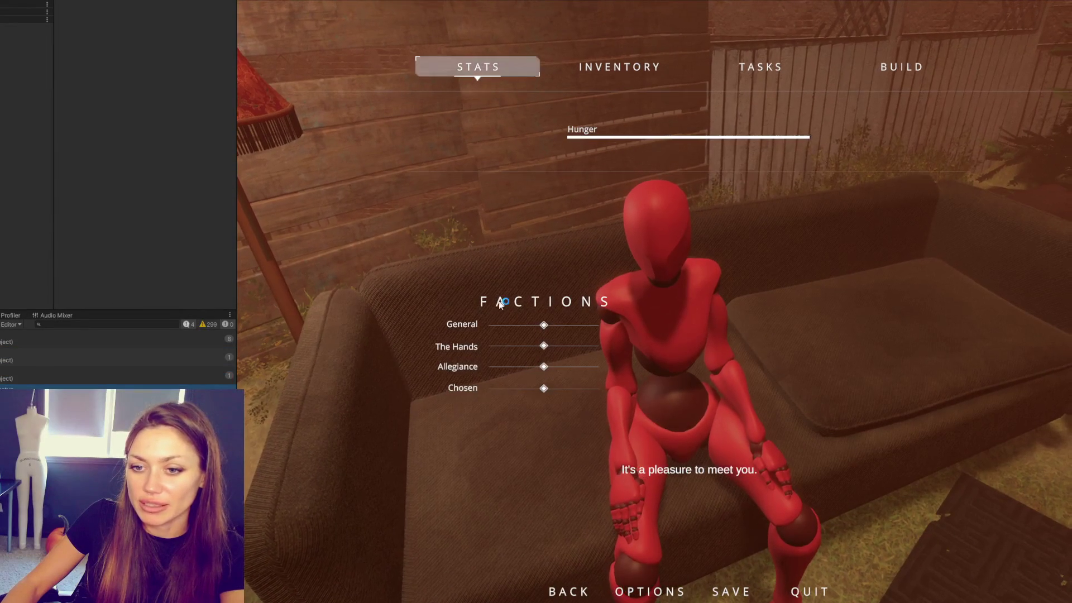
{"action": "key", "text": "alt+Tab"}
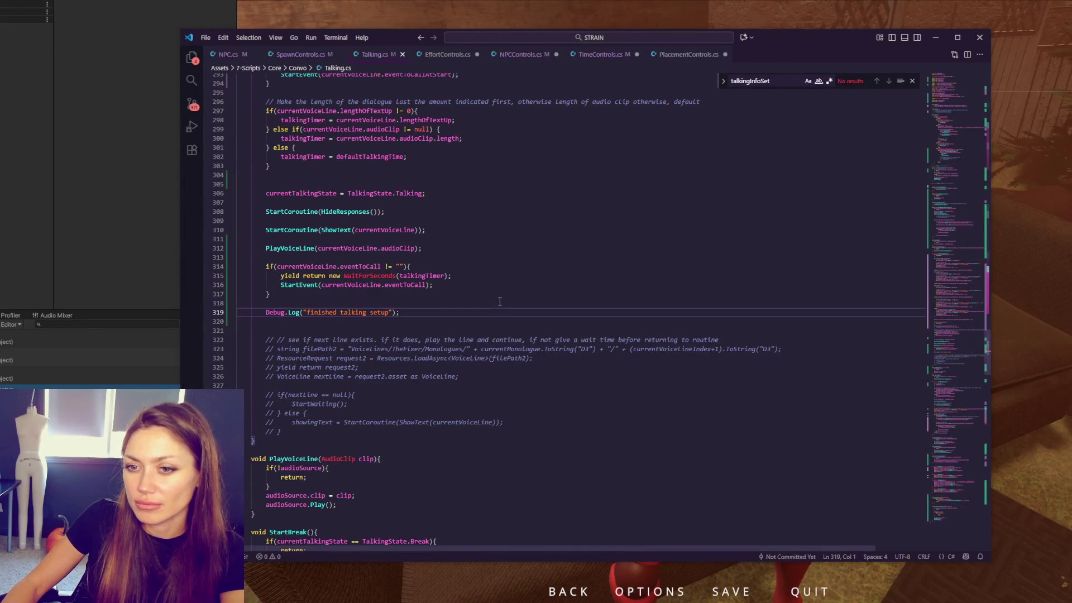
Step: Glance back at the paused game, then select the StartLookingSequence call on line 66 of NPC.cs
{"action": "key", "text": "alt+Tab"}
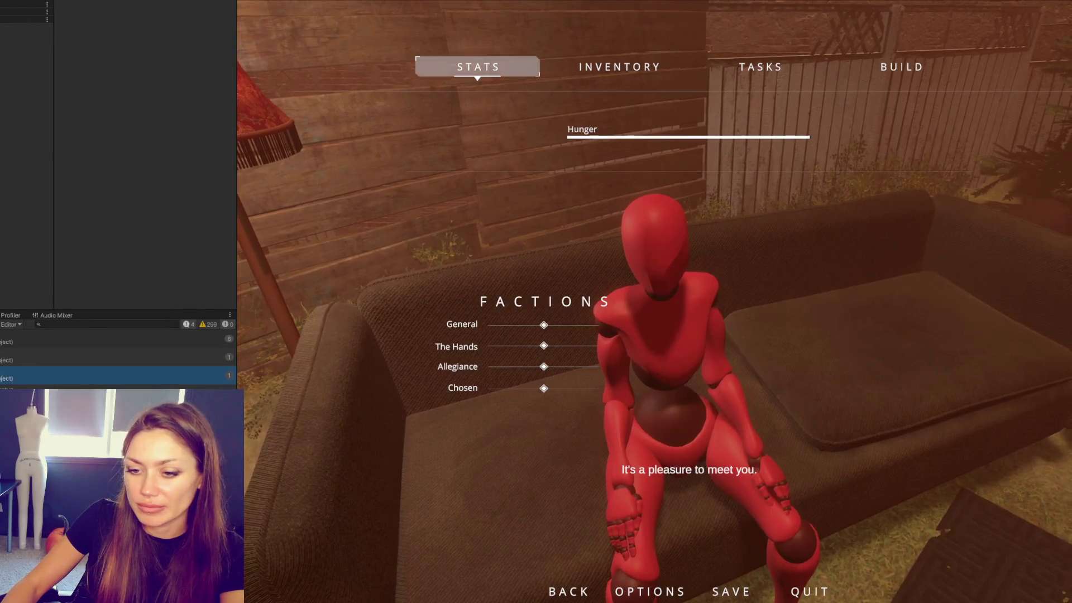
{"action": "key", "text": "alt+Tab"}
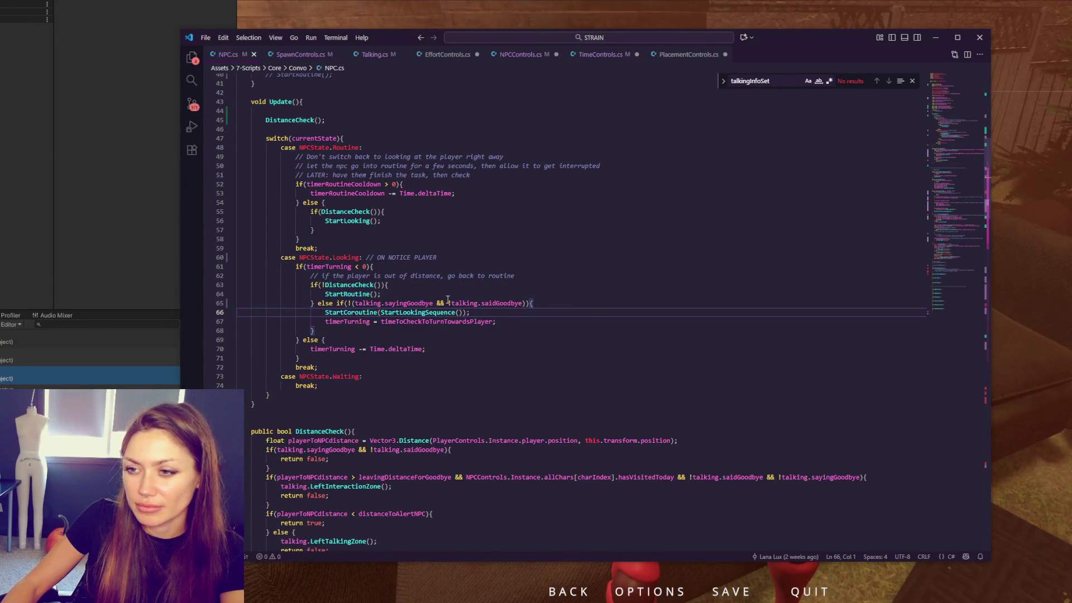
{"action": "double_click", "coordinate": [421, 312]}
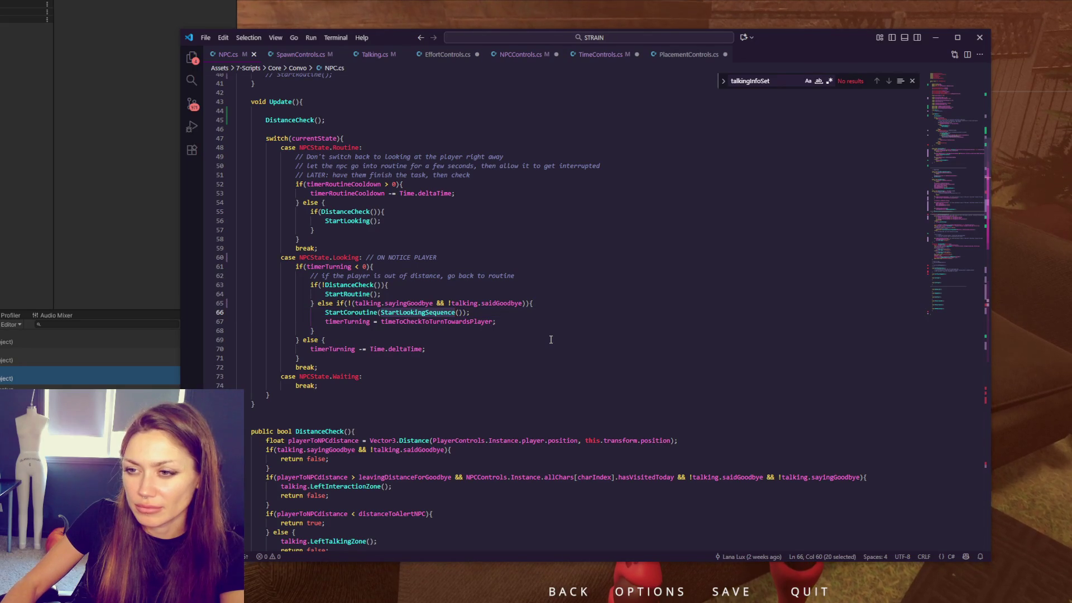
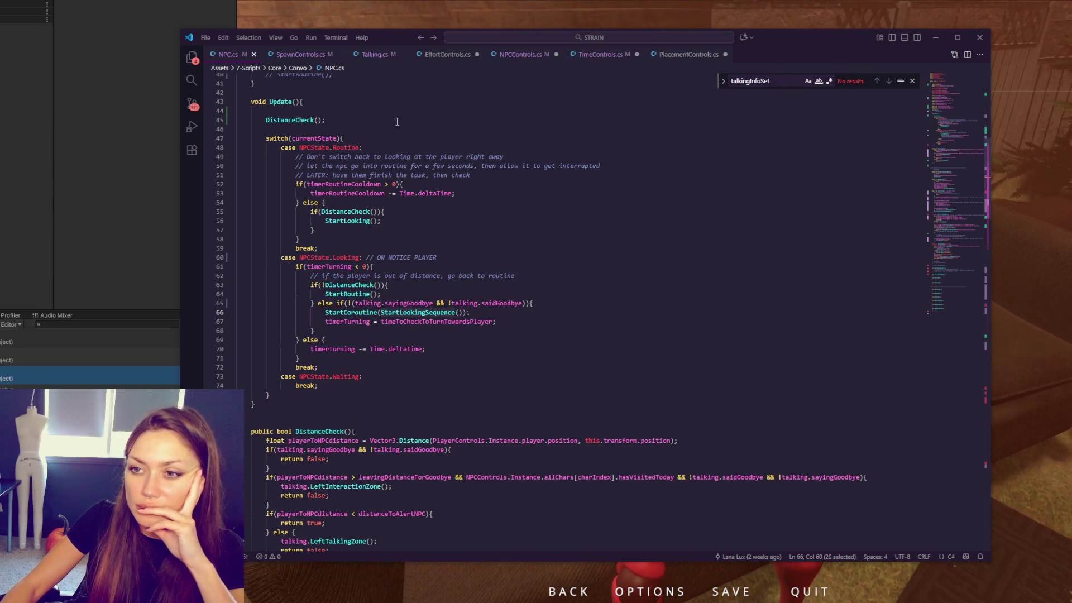
{"action": "scroll", "coordinate": [493, 199], "scroll_direction": "down", "scroll_amount": 6}
{"action": "scroll", "coordinate": [492, 199], "scroll_direction": "down", "scroll_amount": 5}
{"action": "scroll", "coordinate": [492, 200], "scroll_direction": "down", "scroll_amount": 5}
{"action": "scroll", "coordinate": [492, 200], "scroll_direction": "down", "scroll_amount": 5}
{"action": "scroll", "coordinate": [508, 203], "scroll_direction": "down", "scroll_amount": 6}
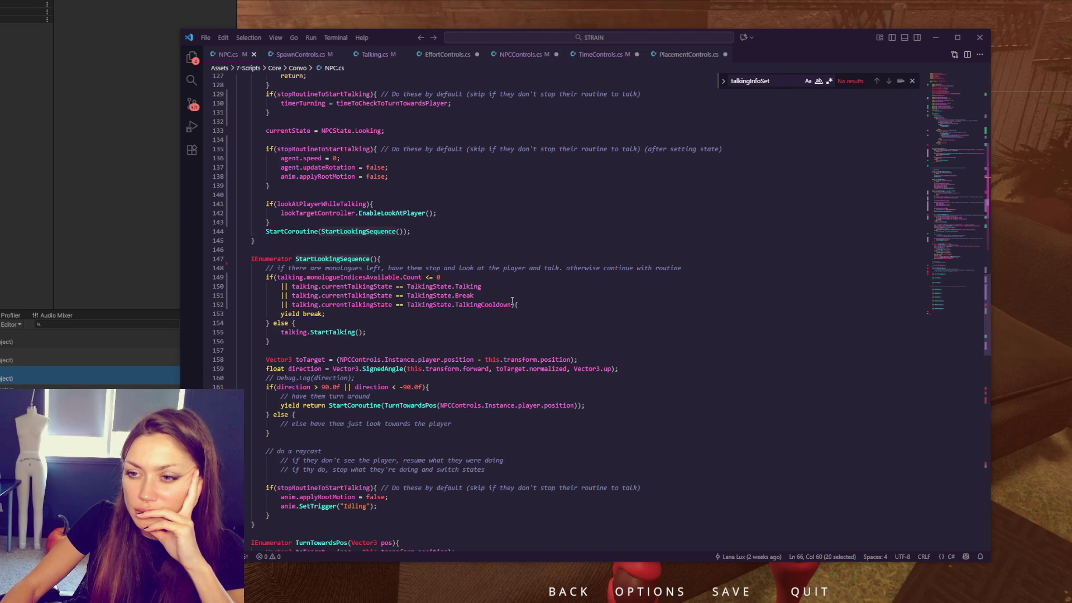
Step: Review the TalkingCooldown guard and StartTalking call in StartLookingSequence, then move to Talking.cs
{"action": "left_click", "coordinate": [533, 307]}
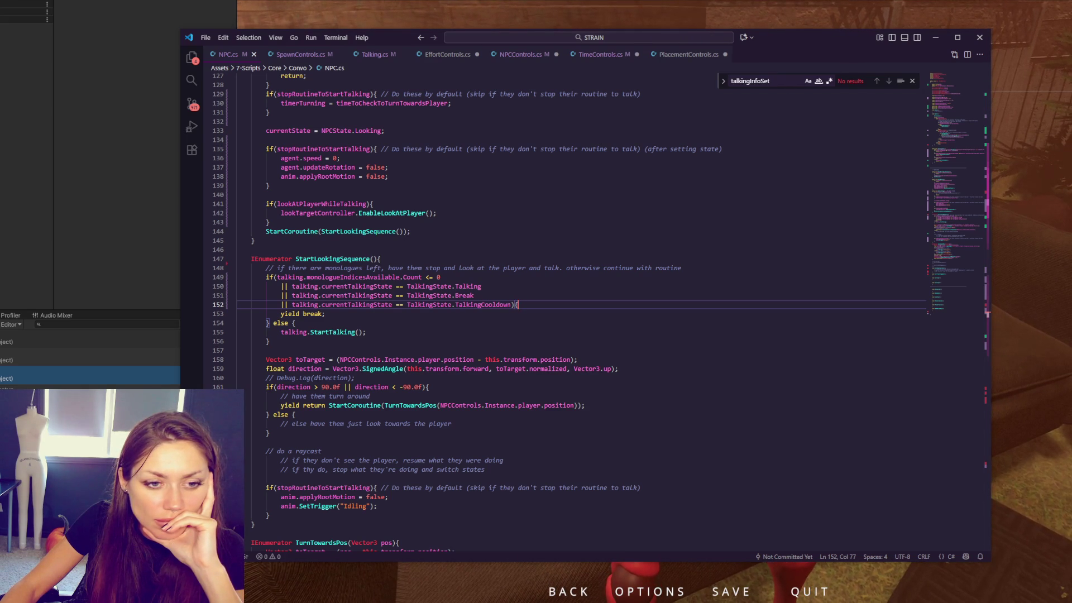
{"action": "left_click", "coordinate": [501, 315]}
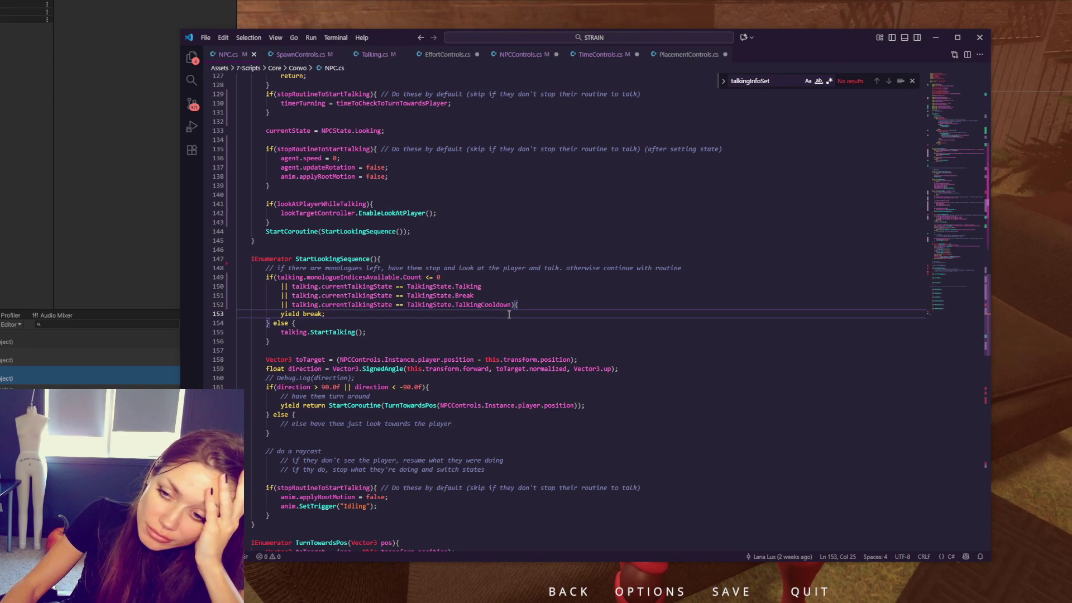
{"action": "key", "text": "Down"}
{"action": "key", "text": "Down"}
{"action": "key", "text": "ctrl+d"}
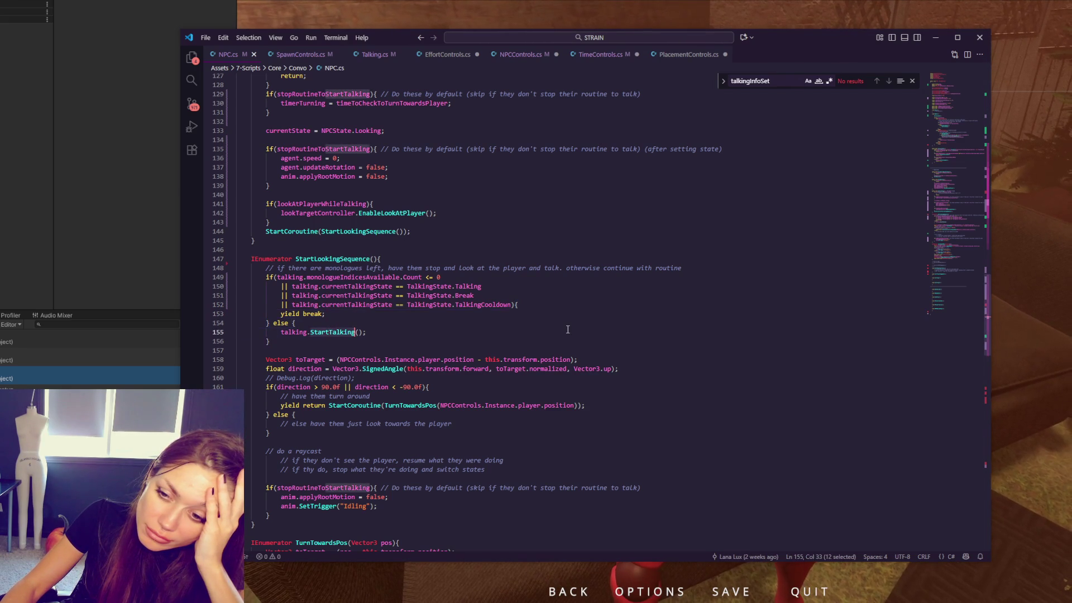
{"action": "key", "text": "ctrl+Tab"}
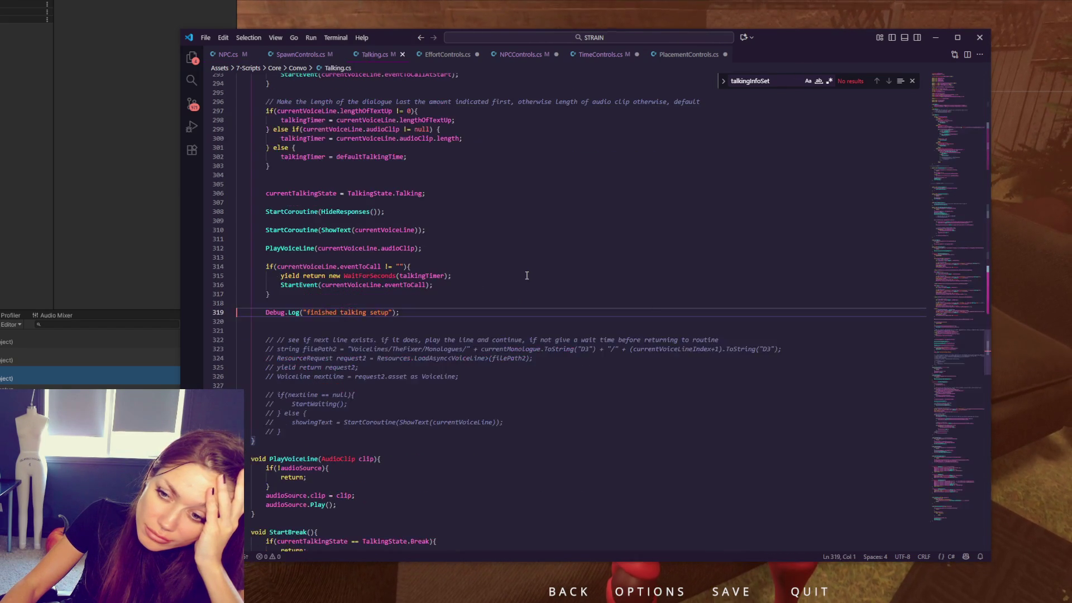
{"action": "scroll", "coordinate": [519, 288], "scroll_direction": "up", "scroll_amount": 5}
{"action": "scroll", "coordinate": [519, 288], "scroll_direction": "up", "scroll_amount": 5}
{"action": "scroll", "coordinate": [523, 285], "scroll_direction": "up", "scroll_amount": 5}
{"action": "scroll", "coordinate": [528, 281], "scroll_direction": "up", "scroll_amount": 5}
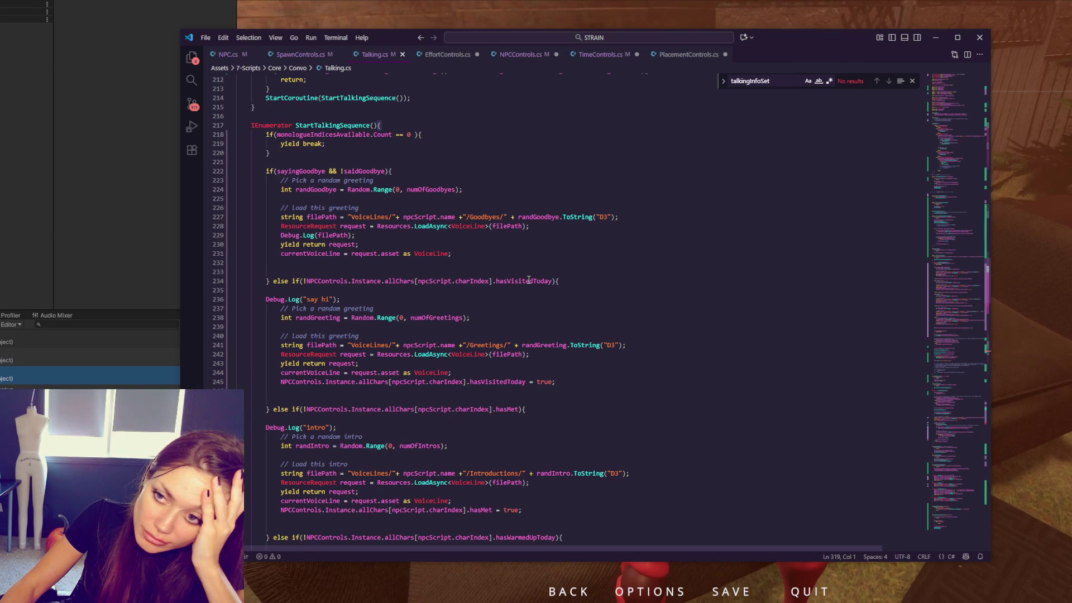
{"action": "scroll", "coordinate": [446, 385], "scroll_direction": "down", "scroll_amount": 8}
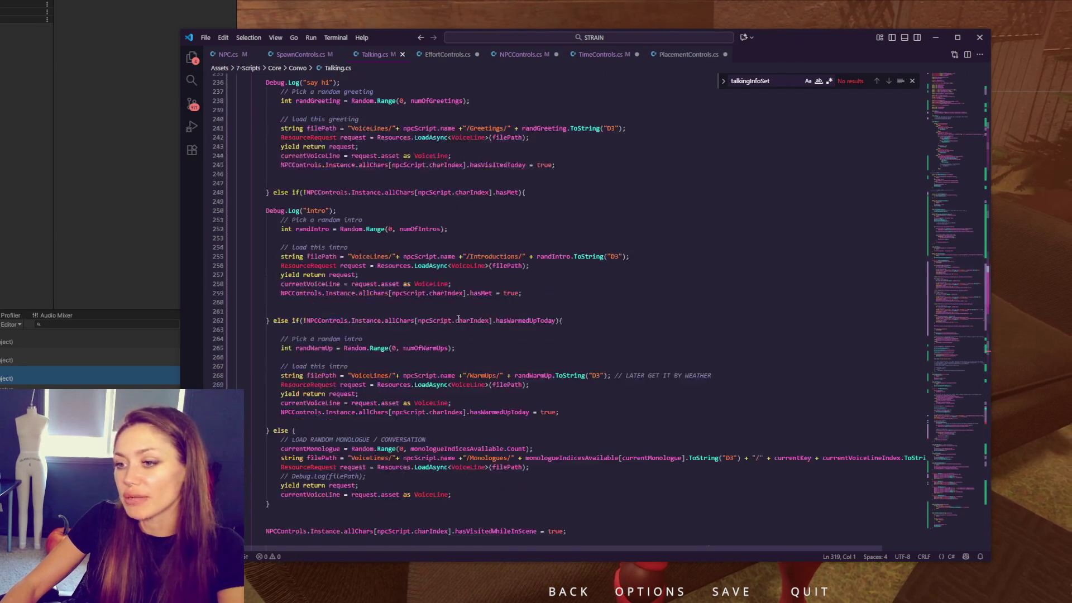
{"action": "scroll", "coordinate": [446, 384], "scroll_direction": "down", "scroll_amount": 7}
Step: Comment out the later currentTalkingState = TalkingState.Talking assignment and make room for talkingTimerSet = true; below it
{"action": "left_click", "coordinate": [503, 411]}
{"action": "left_click", "coordinate": [523, 469]}
{"action": "left_click", "coordinate": [436, 356]}
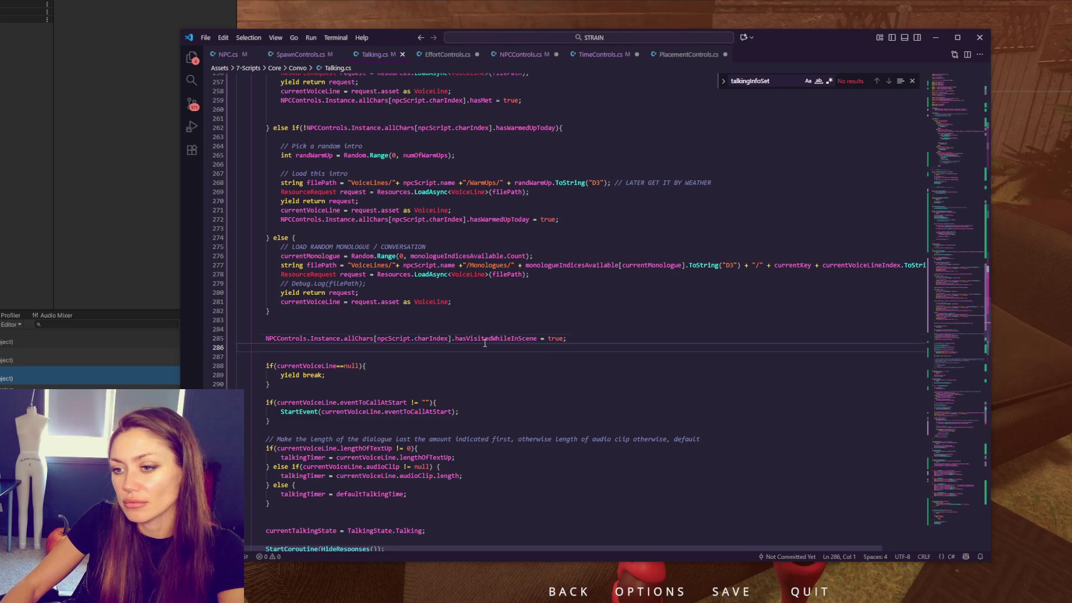
{"action": "scroll", "coordinate": [485, 342], "scroll_direction": "down", "scroll_amount": 3}
{"action": "scroll", "coordinate": [469, 361], "scroll_direction": "down", "scroll_amount": 2}
{"action": "left_click", "coordinate": [446, 384]}
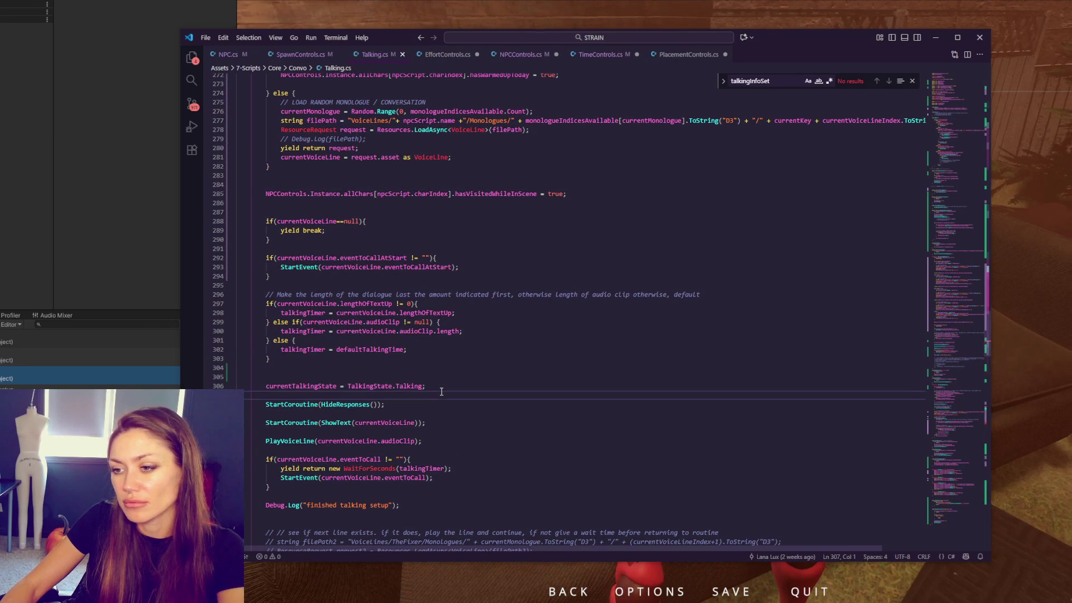
{"action": "left_click", "coordinate": [440, 387]}
{"action": "key", "text": "ctrl+slash"}
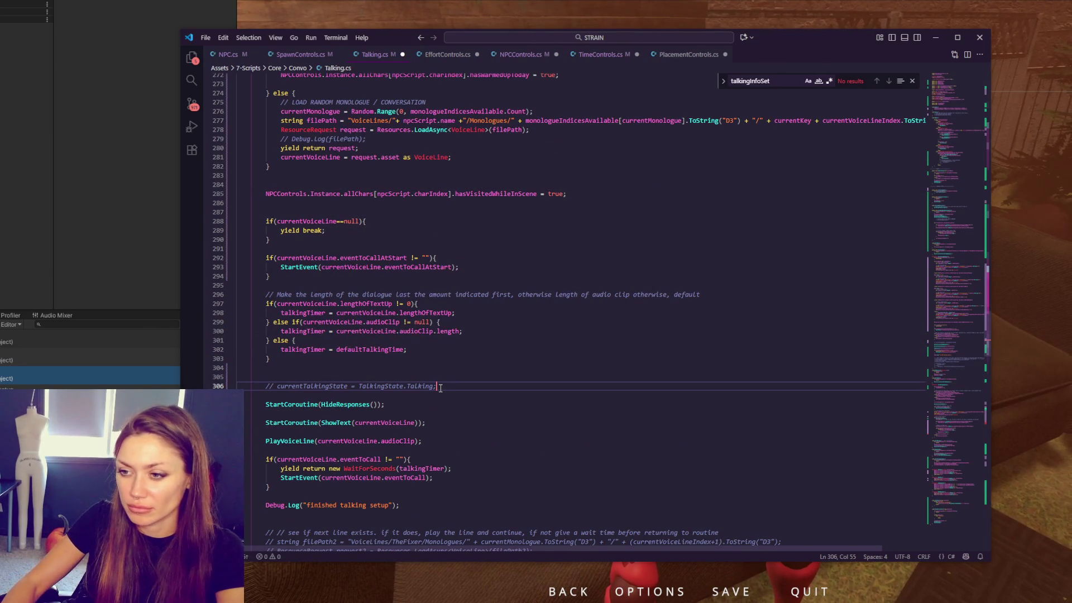
{"action": "key", "text": "Return"}
{"action": "key", "text": "Return"}
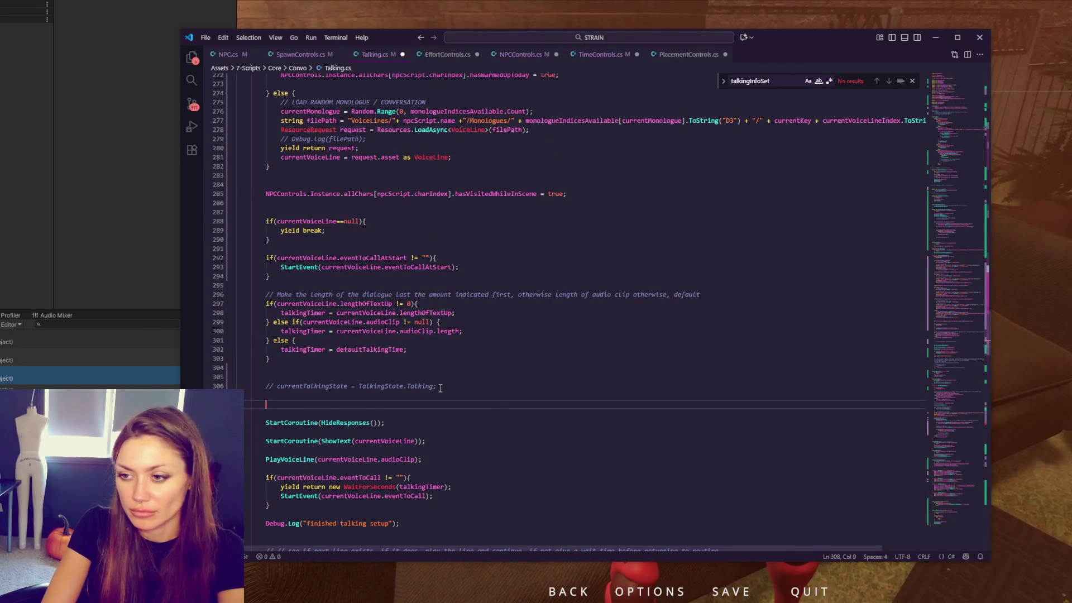
{"action": "type", "text": "talkingTimerSe"}
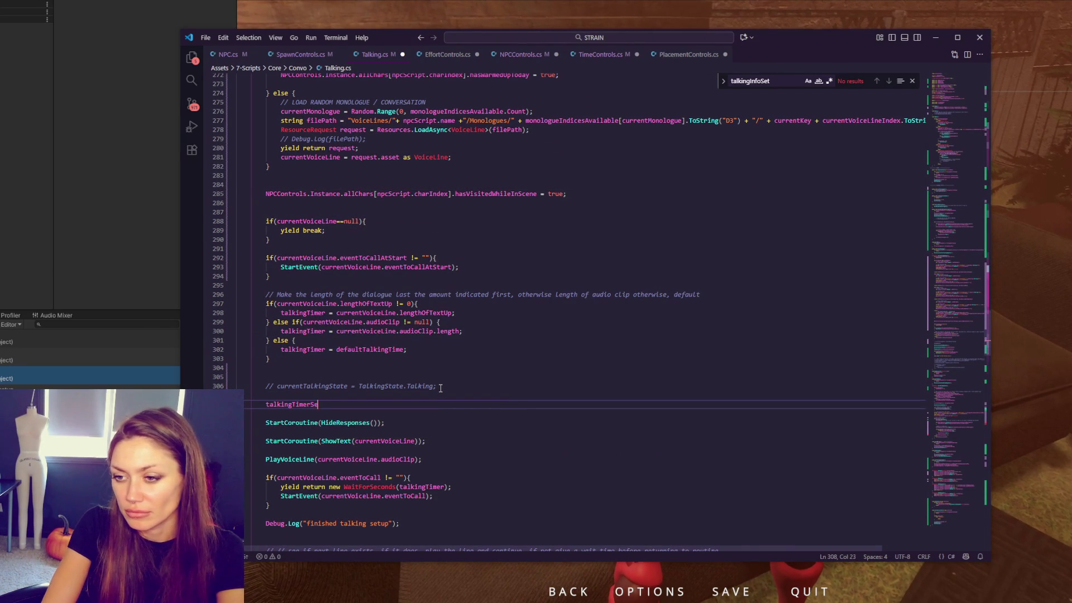
{"action": "type", "text": "t = true;"}
{"action": "scroll", "coordinate": [440, 387], "scroll_direction": "up", "scroll_amount": 5}
{"action": "scroll", "coordinate": [439, 387], "scroll_direction": "up", "scroll_amount": 5}
{"action": "scroll", "coordinate": [440, 388], "scroll_direction": "up", "scroll_amount": 12}
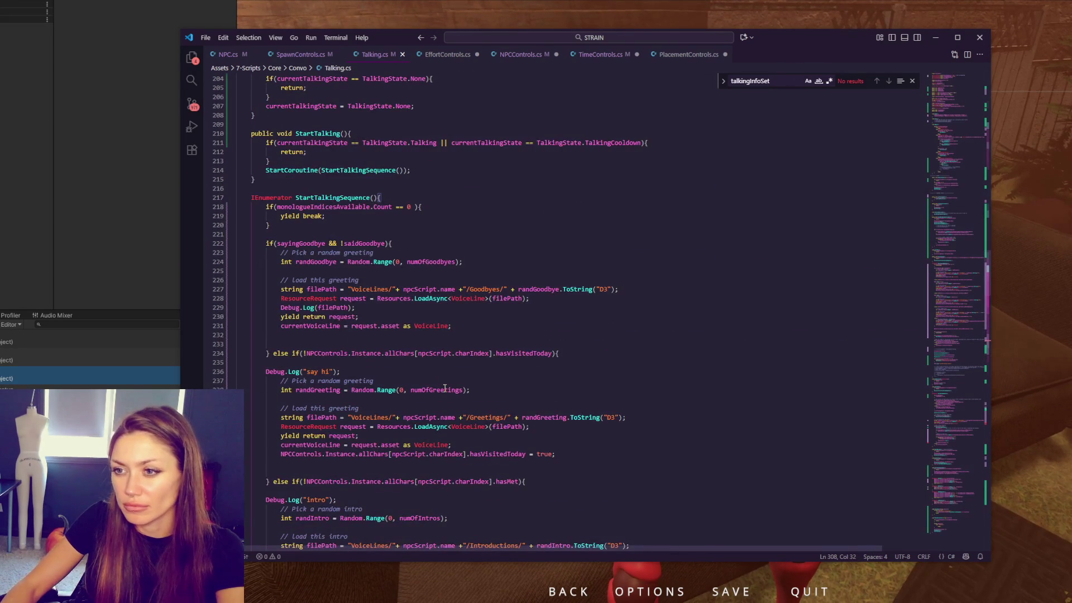
Step: Add currentTalkingState = TalkingState.Talking at the top of StartTalkingSequence and head to the field declarations
{"action": "left_click", "coordinate": [388, 230]}
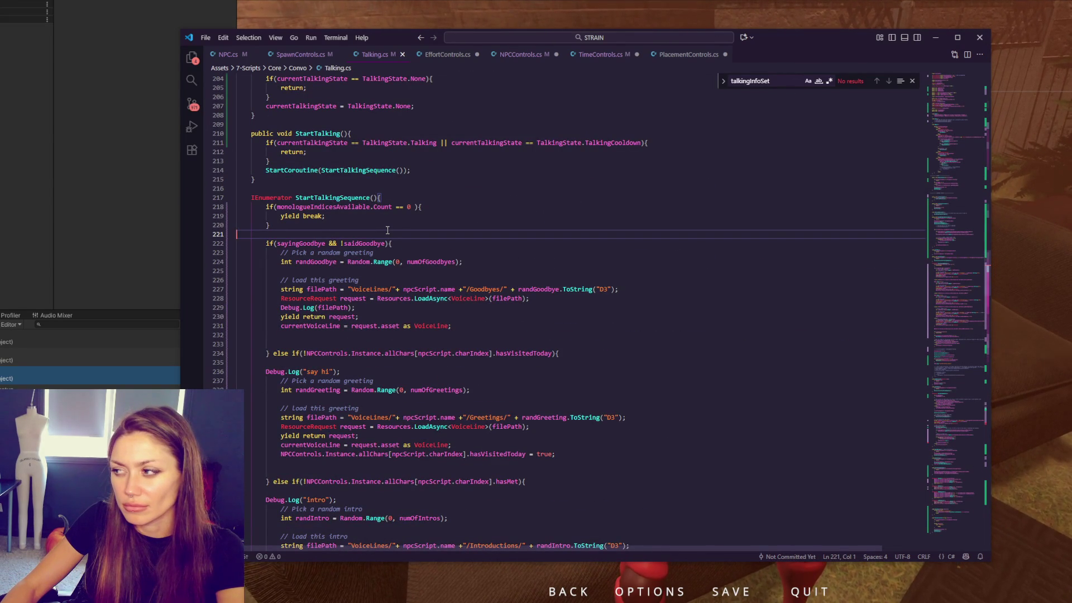
{"action": "key", "text": "Return"}
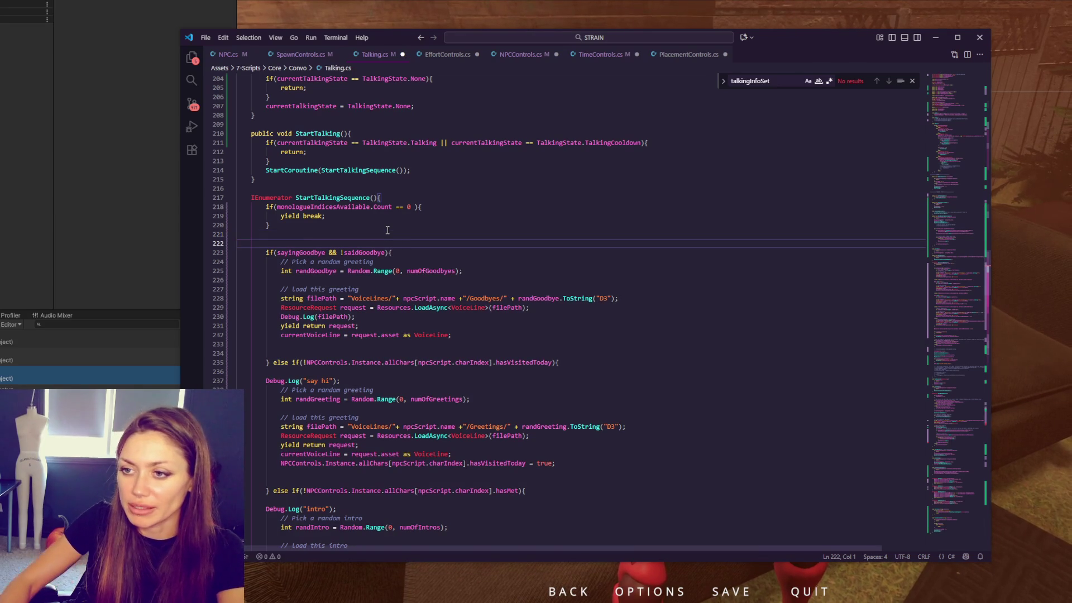
{"action": "left_click", "coordinate": [381, 231]}
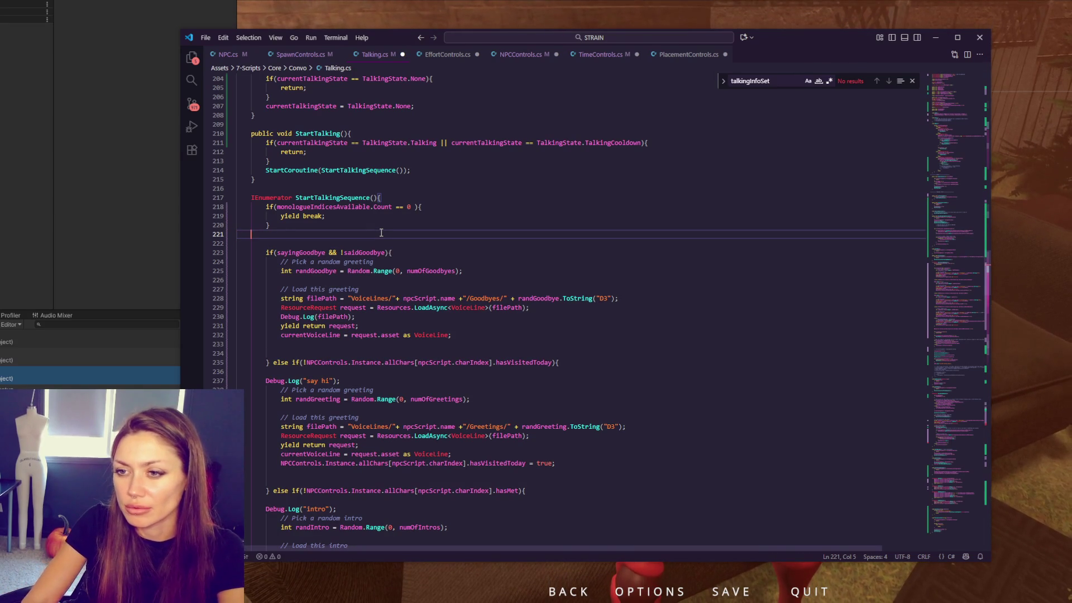
{"action": "key", "text": "Return"}
{"action": "key", "text": "Return"}
{"action": "type", "text": "currentTalkingState = TalkingState.Talking;"}
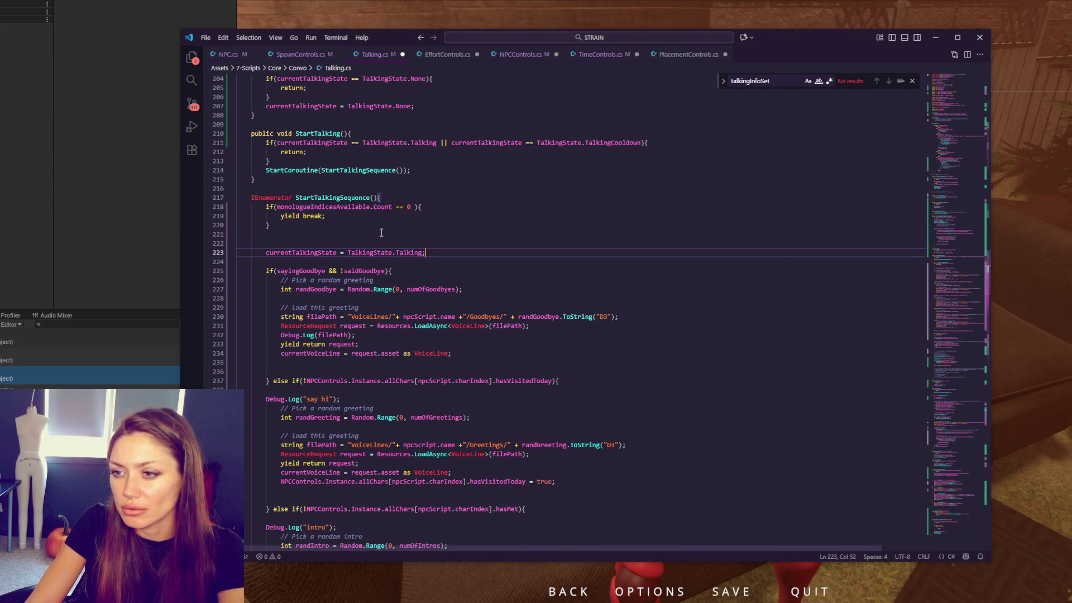
{"action": "scroll", "coordinate": [382, 232], "scroll_direction": "up", "scroll_amount": 3}
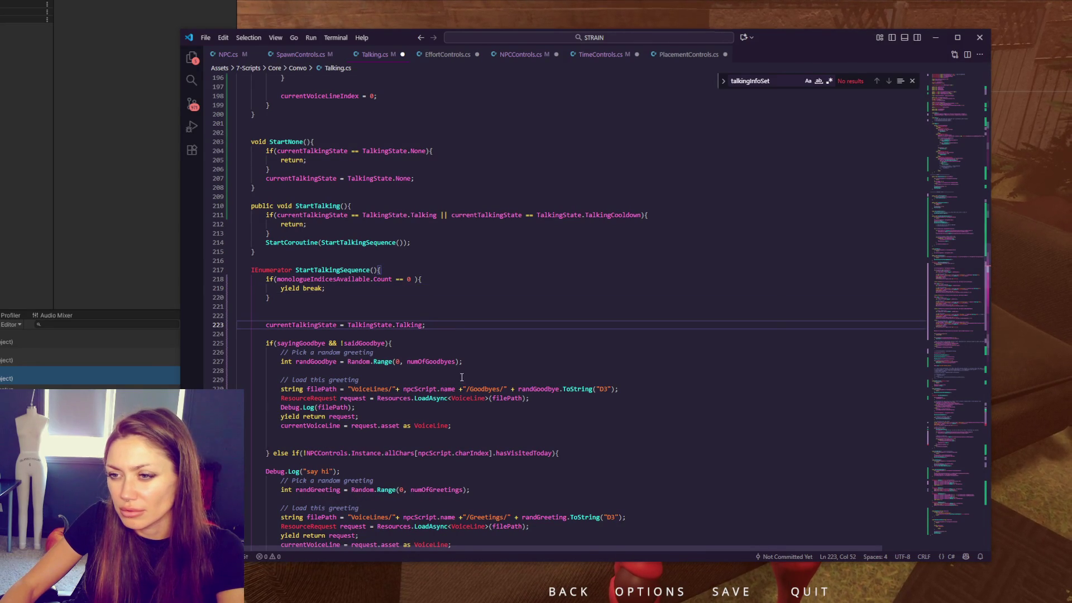
{"action": "left_click", "coordinate": [320, 316]}
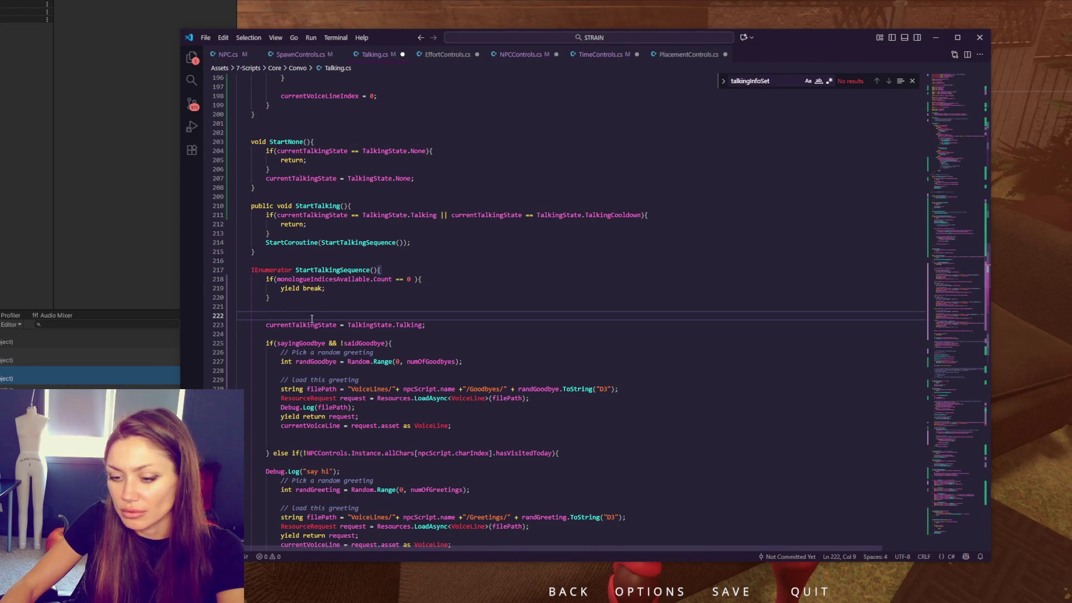
{"action": "type", "text": "talkingTimerSet = false;"}
{"action": "double_click", "coordinate": [302, 316]}
{"action": "scroll", "coordinate": [311, 318], "scroll_direction": "down", "scroll_amount": 5}
{"action": "scroll", "coordinate": [314, 319], "scroll_direction": "down", "scroll_amount": 5}
{"action": "scroll", "coordinate": [317, 323], "scroll_direction": "down", "scroll_amount": 5}
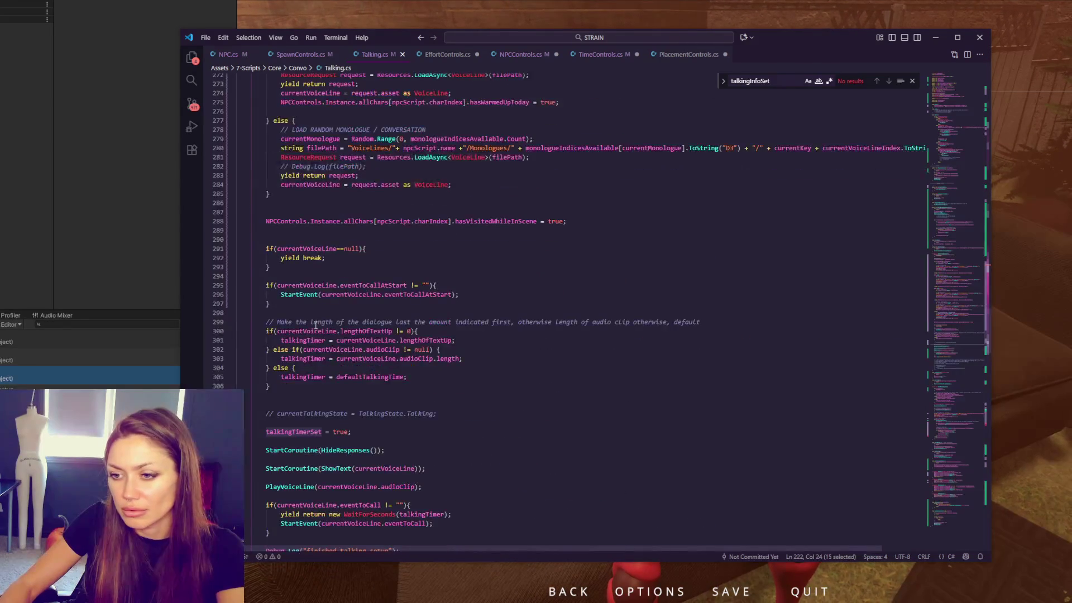
{"action": "left_click_drag", "start_coordinate": [969, 215], "coordinate": [533, 166]}
{"action": "scroll", "coordinate": [482, 236], "scroll_direction": "down", "scroll_amount": 10}
{"action": "scroll", "coordinate": [394, 183], "scroll_direction": "down", "scroll_amount": 5}
{"action": "left_click", "coordinate": [390, 167]}
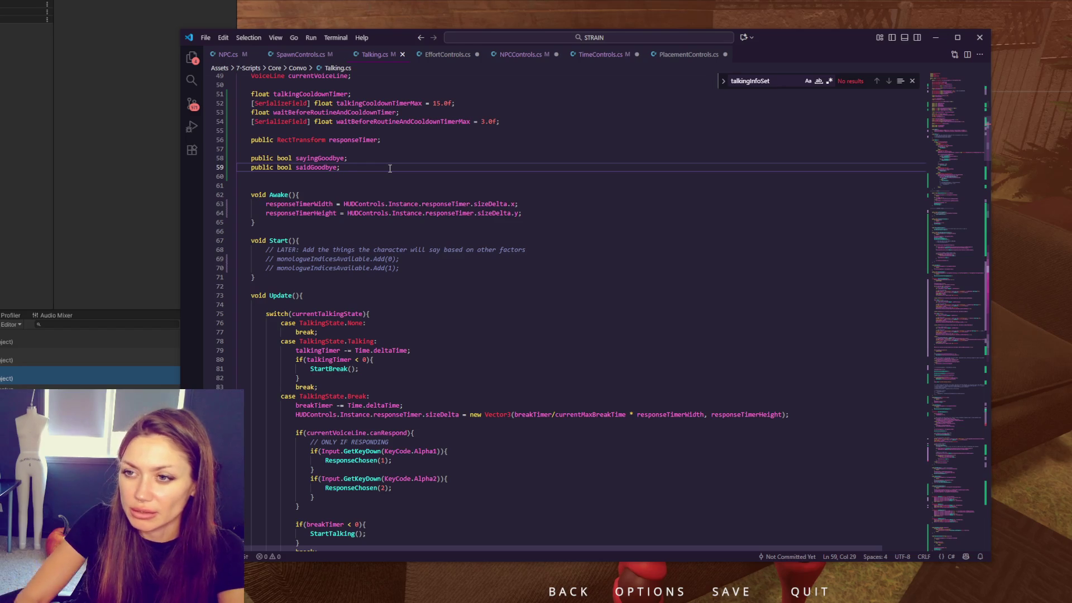
Step: Declare bool talkingTimerSet after the waitBeforeRoutineAndCooldownTimerMax field
{"action": "left_click", "coordinate": [531, 120]}
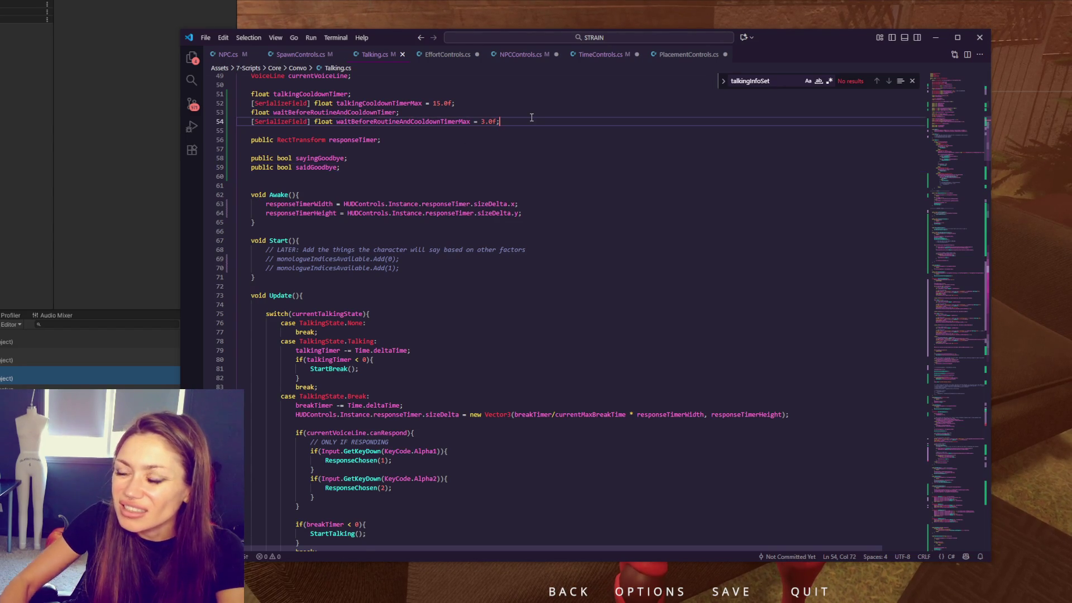
{"action": "key", "text": "Return"}
{"action": "type", "text": "bool talkingTimerSet;"}
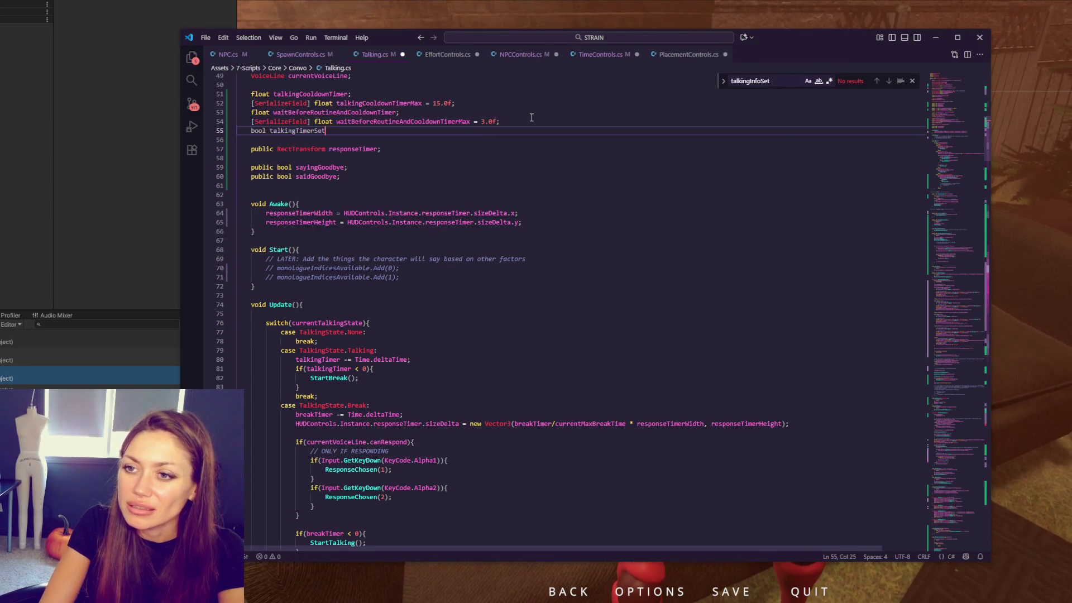
{"action": "scroll", "coordinate": [531, 118], "scroll_direction": "down", "scroll_amount": 6}
{"action": "left_click", "coordinate": [367, 238]}
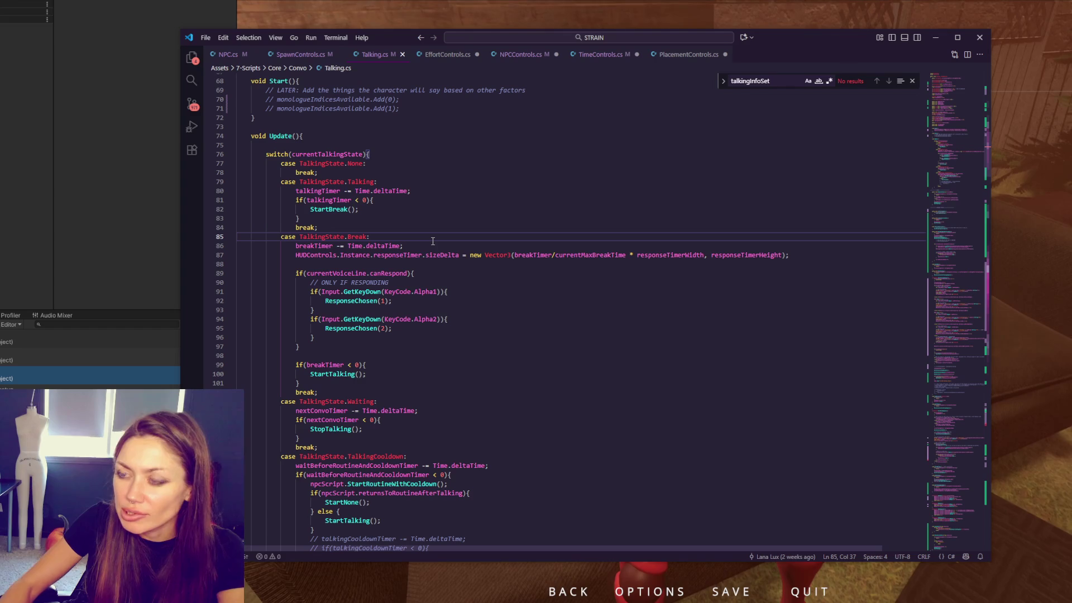
Step: Wrap the case body in a new if (talkingTimerSet) block with a closing brace and indent it
{"action": "key", "text": "Return"}
{"action": "type", "text": "if(talkingTimerSet){"}
{"action": "left_click", "coordinate": [350, 362]}
{"action": "left_click", "coordinate": [360, 392]}
{"action": "key", "text": "Return"}
{"action": "type", "text": "}"}
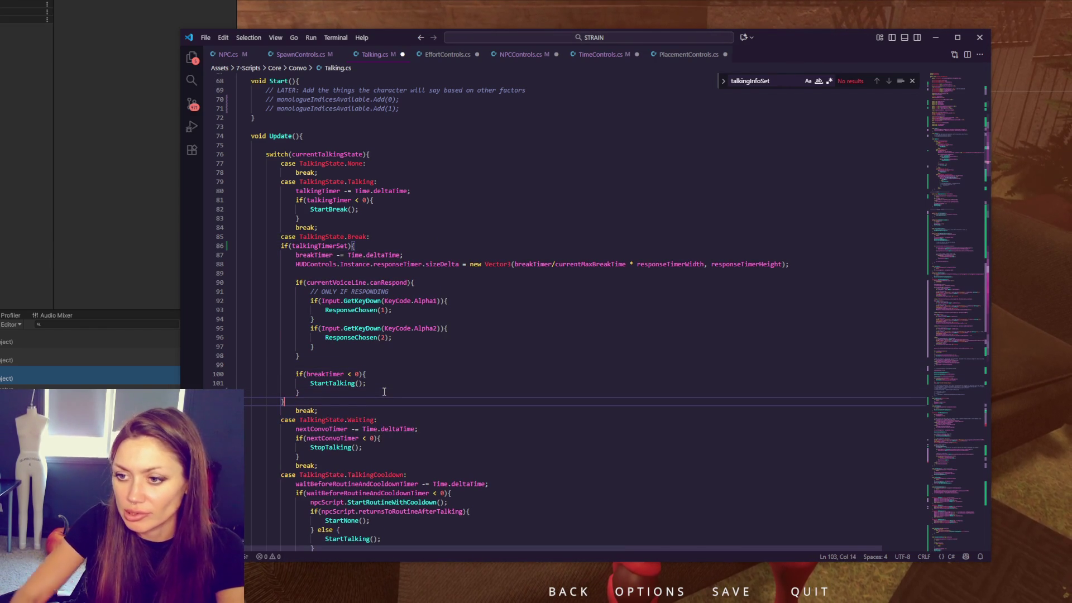
{"action": "left_click", "coordinate": [306, 245]}
{"action": "left_click_drag", "start_coordinate": [306, 246], "coordinate": [365, 406]}
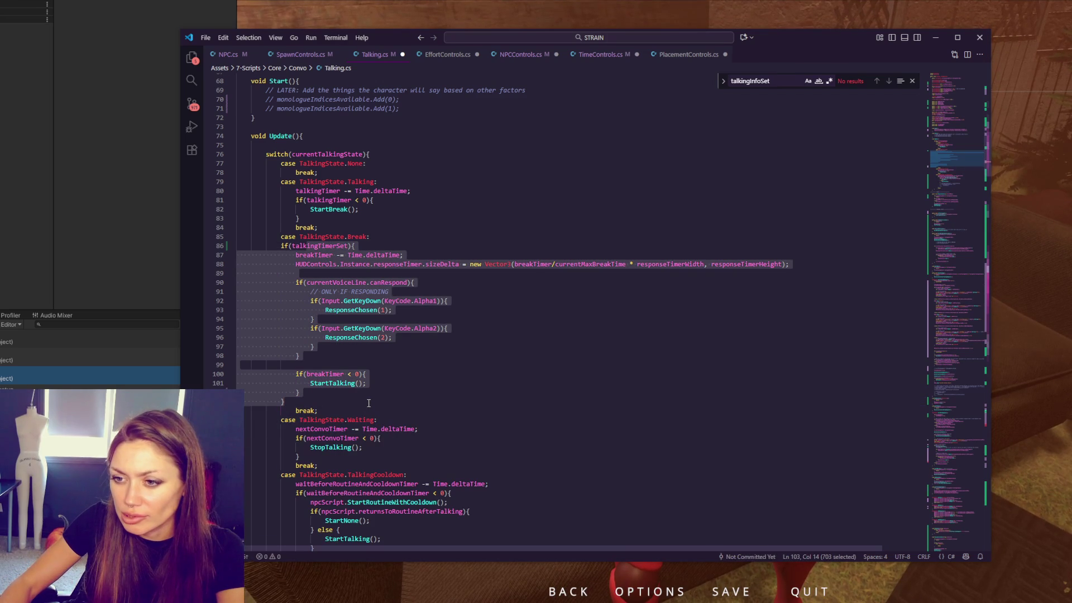
{"action": "key", "text": "Tab"}
{"action": "left_click", "coordinate": [410, 392]}
Step: Check the uses of talkingTimerSet and breakTimer around the Break case's timer check
{"action": "double_click", "coordinate": [356, 374]}
{"action": "left_click", "coordinate": [411, 378]}
{"action": "left_click", "coordinate": [466, 383]}
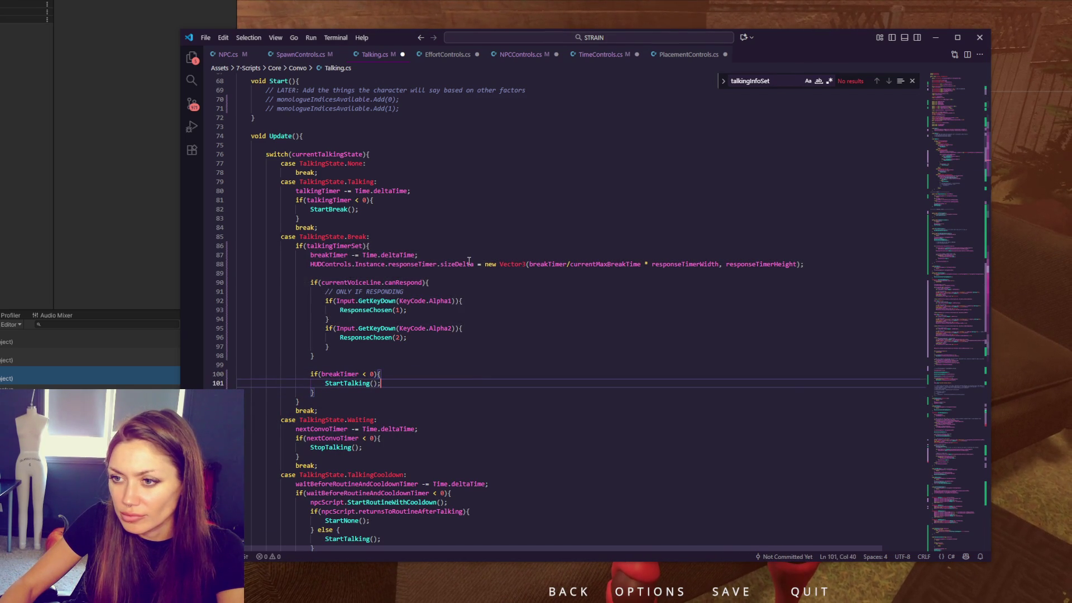
{"action": "left_click", "coordinate": [374, 245]}
{"action": "left_click", "coordinate": [428, 288]}
{"action": "double_click", "coordinate": [348, 246]}
{"action": "left_click", "coordinate": [417, 301]}
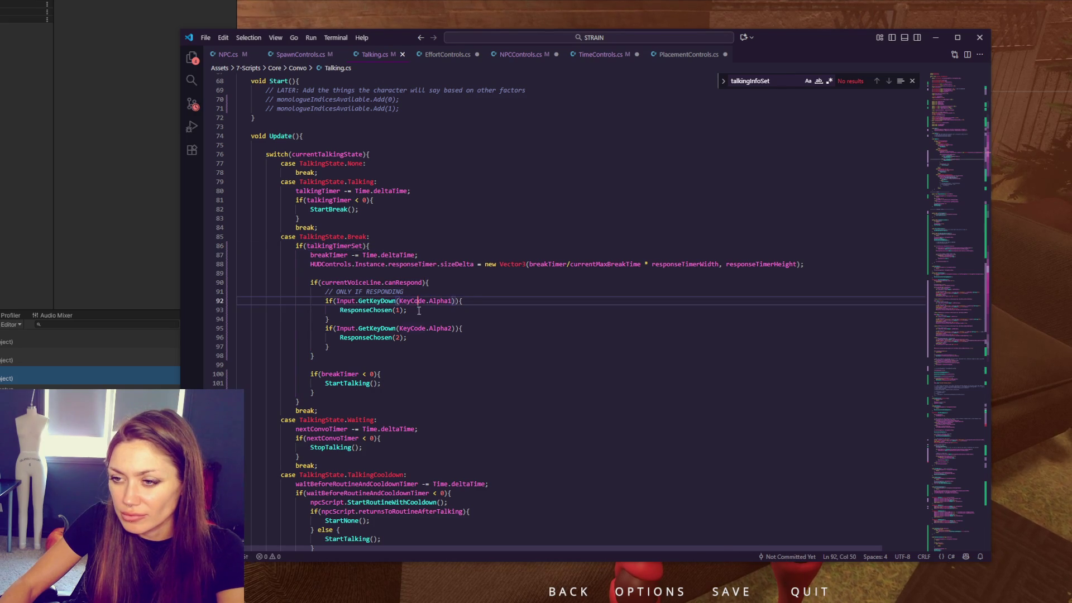
{"action": "double_click", "coordinate": [352, 247]}
{"action": "double_click", "coordinate": [338, 256]}
{"action": "left_click", "coordinate": [407, 377]}
{"action": "key", "text": "Return"}
{"action": "type", "text": "talkingTimerSet = false;"}
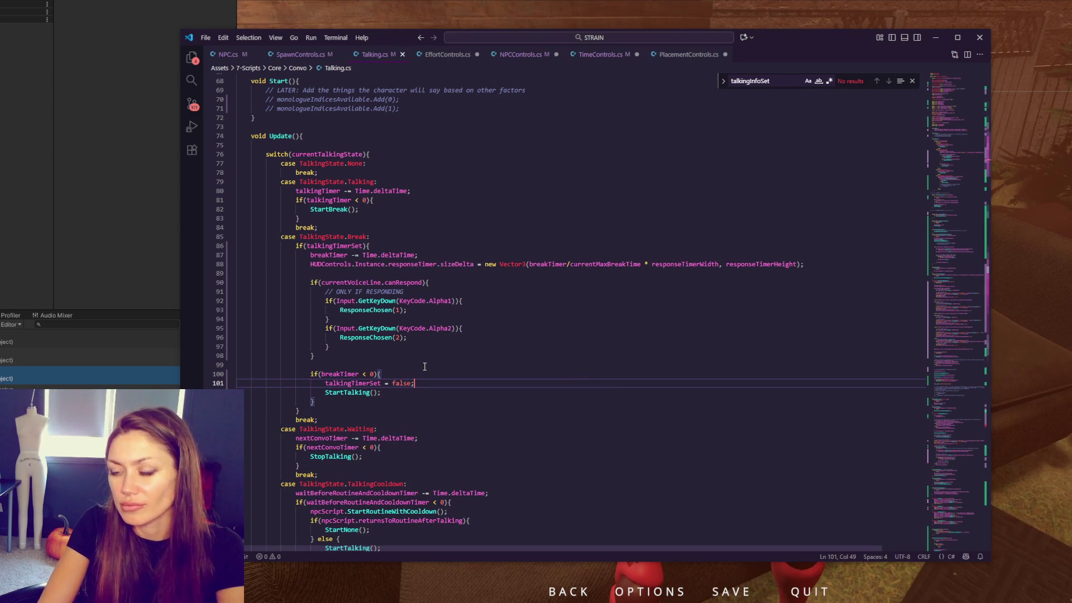
{"action": "left_click", "coordinate": [423, 365]}
{"action": "left_click", "coordinate": [419, 391]}
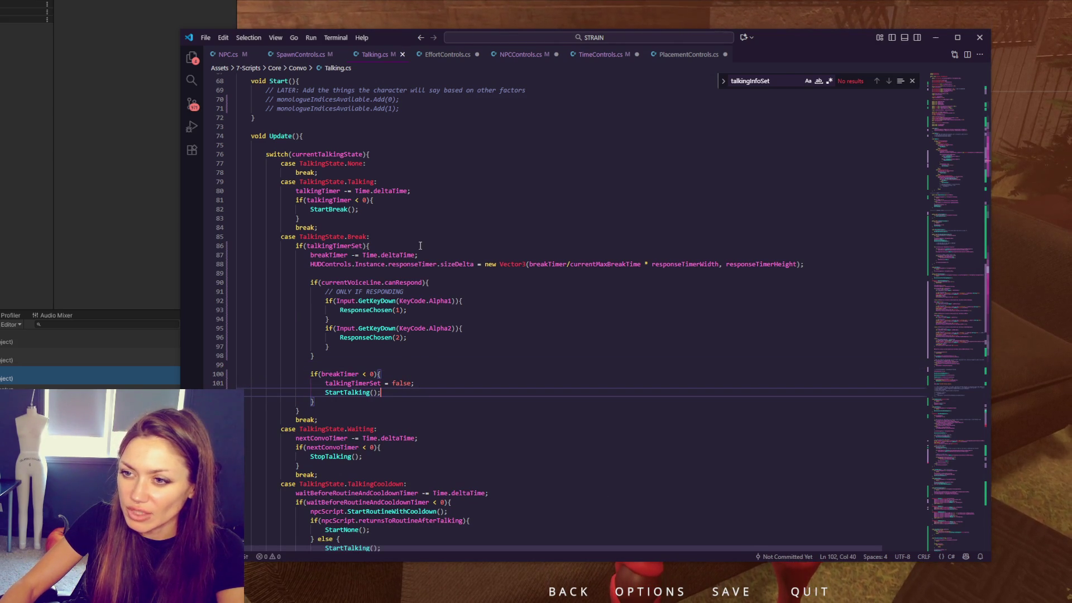
Step: Move the talkingTimerSet check into the Talking case and its = false reset above StartBreak()
{"action": "left_click_drag", "start_coordinate": [425, 246], "coordinate": [430, 238]}
{"action": "key", "text": "ctrl+c"}
{"action": "key", "text": "BackSpace"}
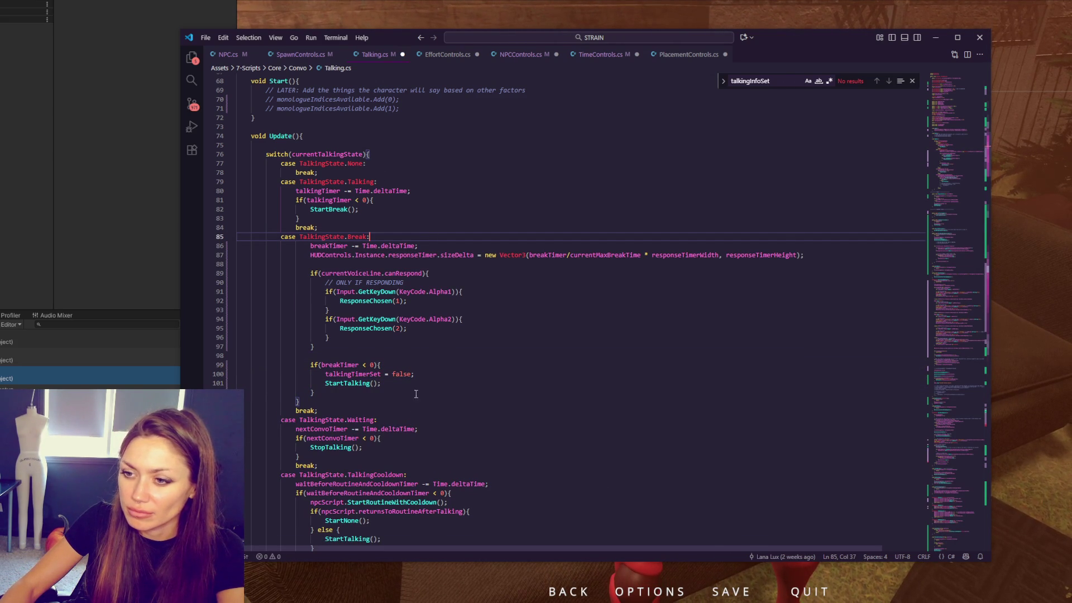
{"action": "left_click", "coordinate": [393, 181]}
{"action": "key", "text": "ctrl+v"}
{"action": "left_click", "coordinate": [395, 382]}
{"action": "key", "text": "ctrl+x"}
{"action": "left_click", "coordinate": [395, 218]}
{"action": "key", "text": "ctrl+v"}
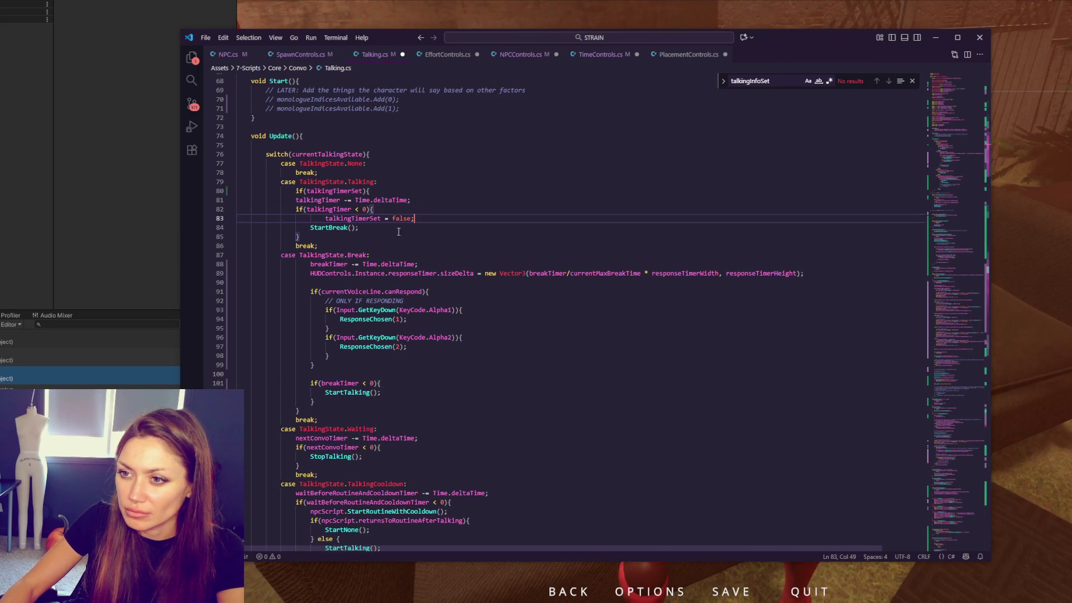
Step: Close the if block, re-indent the timer lines and Break case lines 89-104, and save Talking.cs
{"action": "left_click", "coordinate": [318, 236]}
{"action": "key", "text": "Return"}
{"action": "type", "text": "}"}
{"action": "left_click_drag", "start_coordinate": [239, 200], "coordinate": [300, 246]}
{"action": "key", "text": "Tab"}
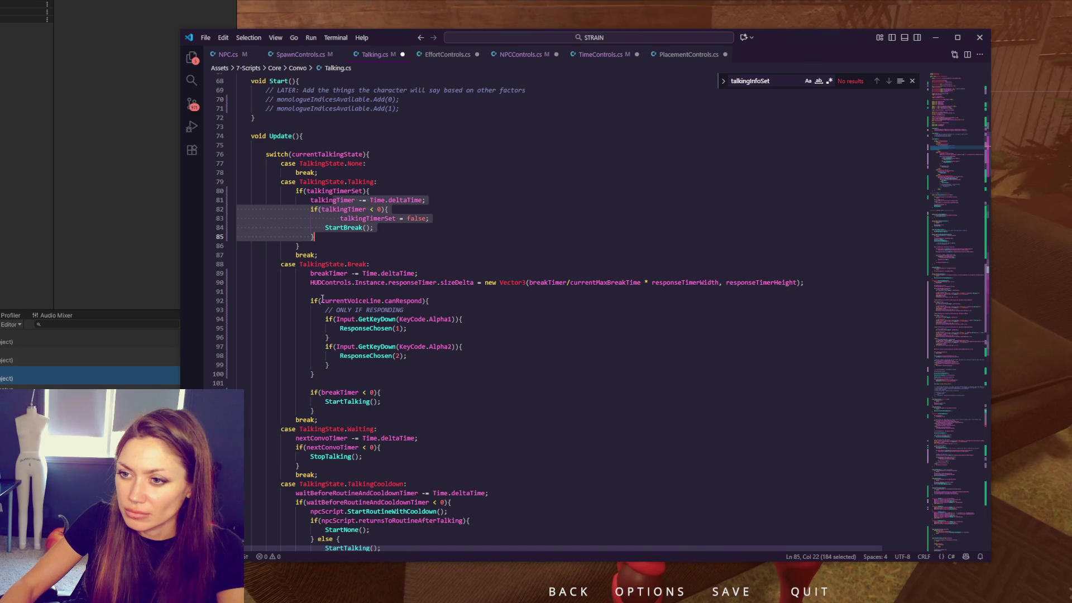
{"action": "left_click_drag", "start_coordinate": [238, 274], "coordinate": [348, 411]}
{"action": "key", "text": "shift+Tab"}
{"action": "left_click", "coordinate": [414, 267]}
{"action": "key", "text": "ctrl+s"}
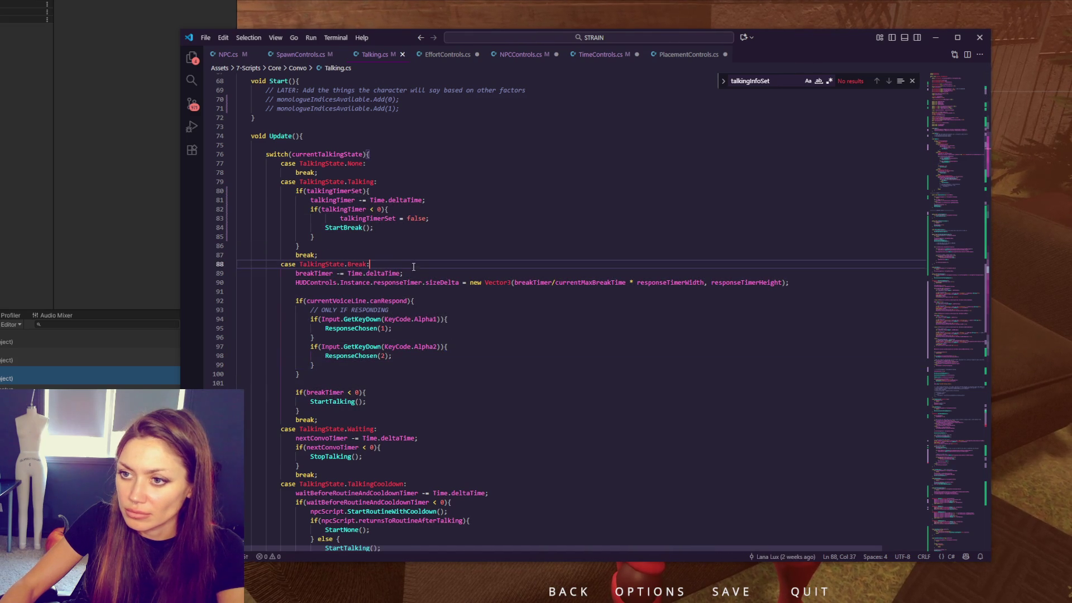
Step: Remove the extra indent from the talkingTimerSet line 83 and move down to line 136
{"action": "left_click", "coordinate": [359, 248]}
{"action": "key", "text": "Up"}
{"action": "key", "text": "Up"}
{"action": "key", "text": "Up"}
{"action": "key", "text": "Home"}
{"action": "key", "text": "BackSpace"}
{"action": "left_click", "coordinate": [392, 252]}
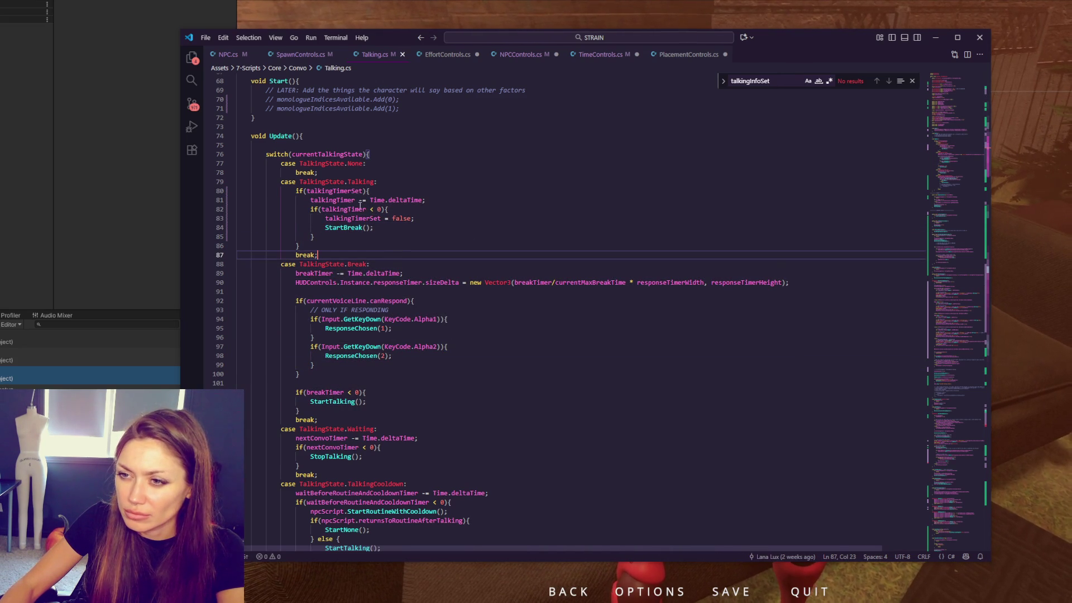
{"action": "left_click", "coordinate": [454, 245]}
{"action": "scroll", "coordinate": [469, 277], "scroll_direction": "down", "scroll_amount": 5}
{"action": "scroll", "coordinate": [498, 336], "scroll_direction": "down", "scroll_amount": 5}
{"action": "left_click", "coordinate": [503, 315]}
{"action": "scroll", "coordinate": [499, 312], "scroll_direction": "down", "scroll_amount": 5}
{"action": "scroll", "coordinate": [494, 305], "scroll_direction": "down", "scroll_amount": 5}
{"action": "scroll", "coordinate": [486, 299], "scroll_direction": "down", "scroll_amount": 5}
{"action": "scroll", "coordinate": [482, 300], "scroll_direction": "down", "scroll_amount": 5}
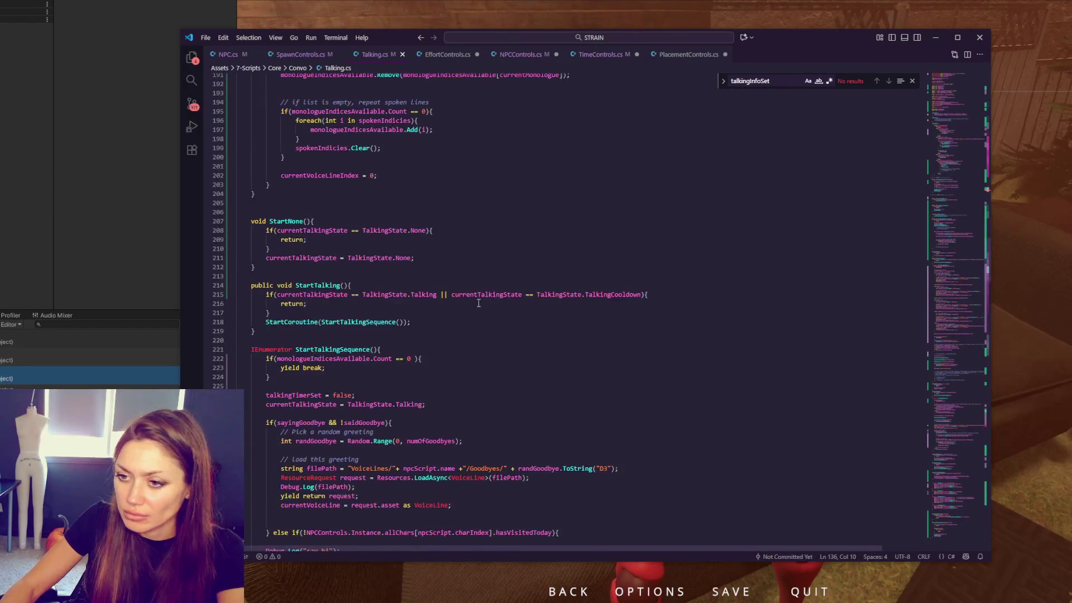
Step: Add Debug.Log("Calling talking timer again") after the Talking state assignment and bring Unity forward
{"action": "left_click", "coordinate": [432, 386]}
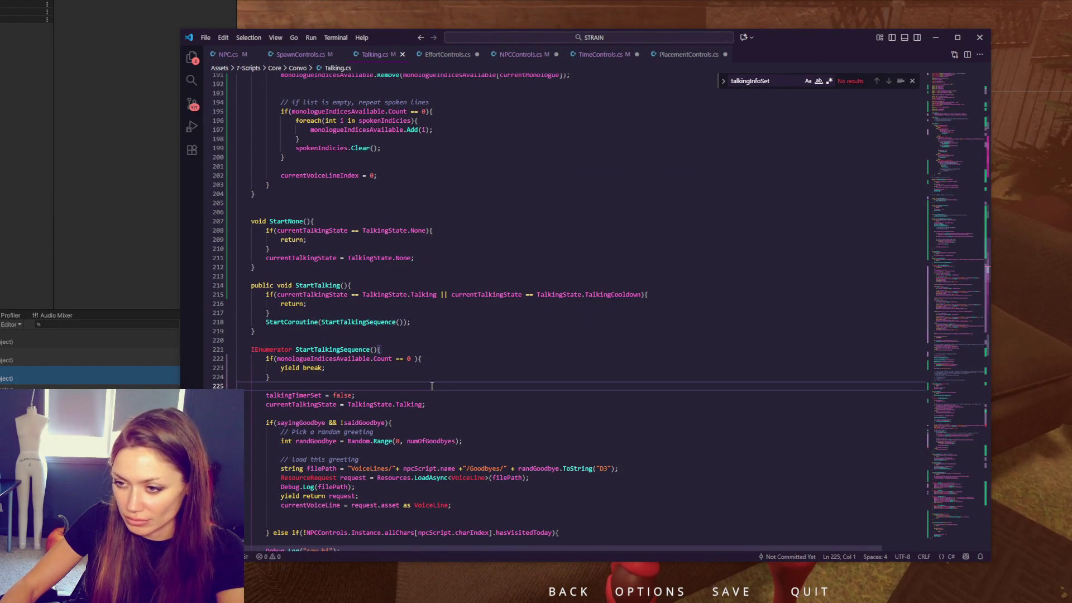
{"action": "left_click", "coordinate": [481, 402]}
{"action": "key", "text": "Return"}
{"action": "key", "text": "Return"}
{"action": "type", "text": "De"}
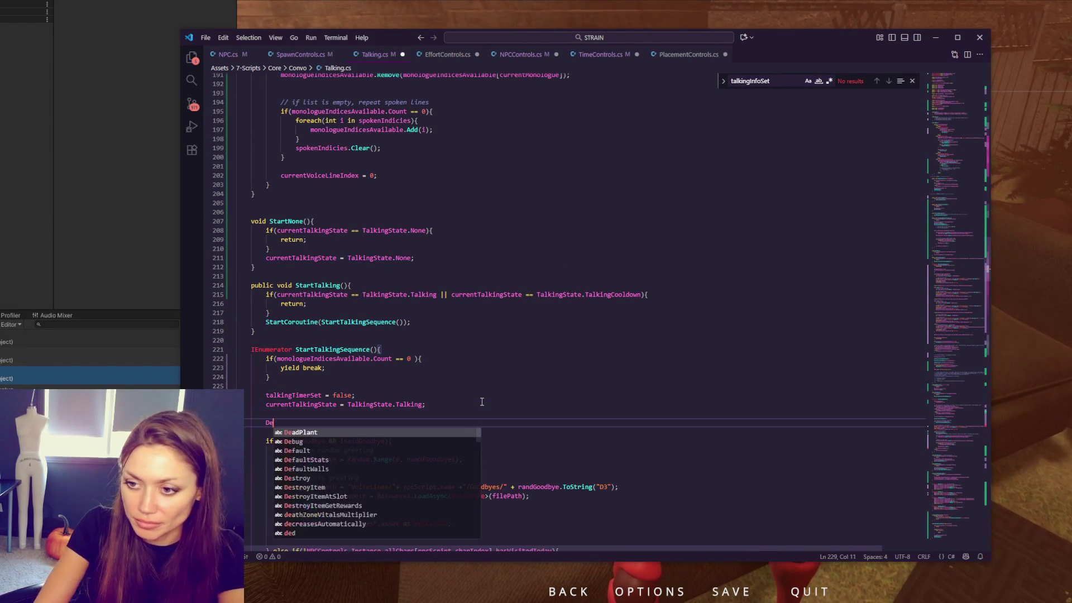
{"action": "type", "text": "bug.Log(\"Calling"}
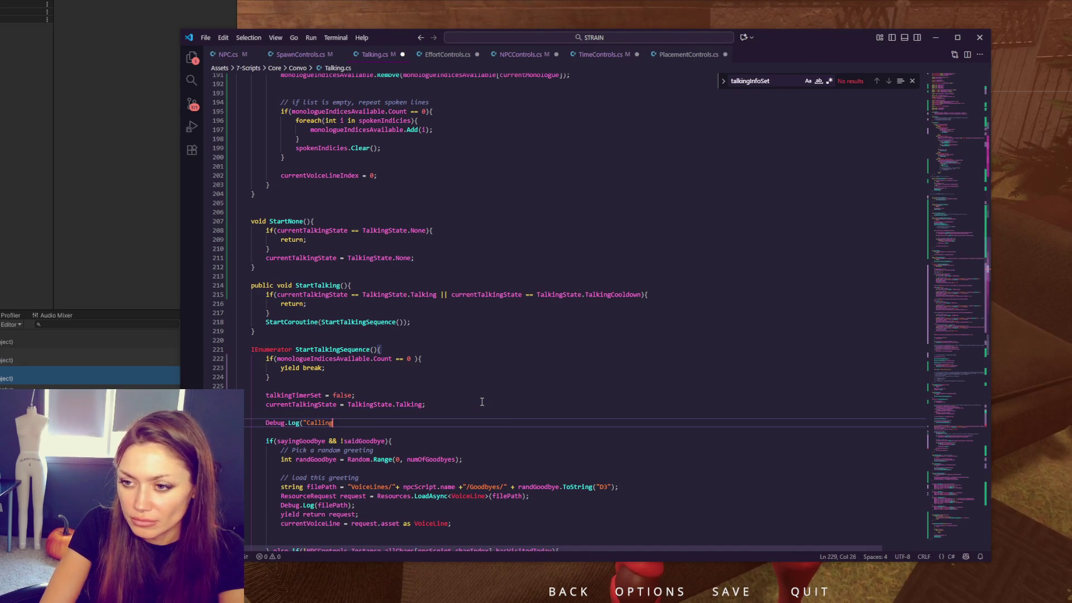
{"action": "type", "text": " talking timer again\");"}
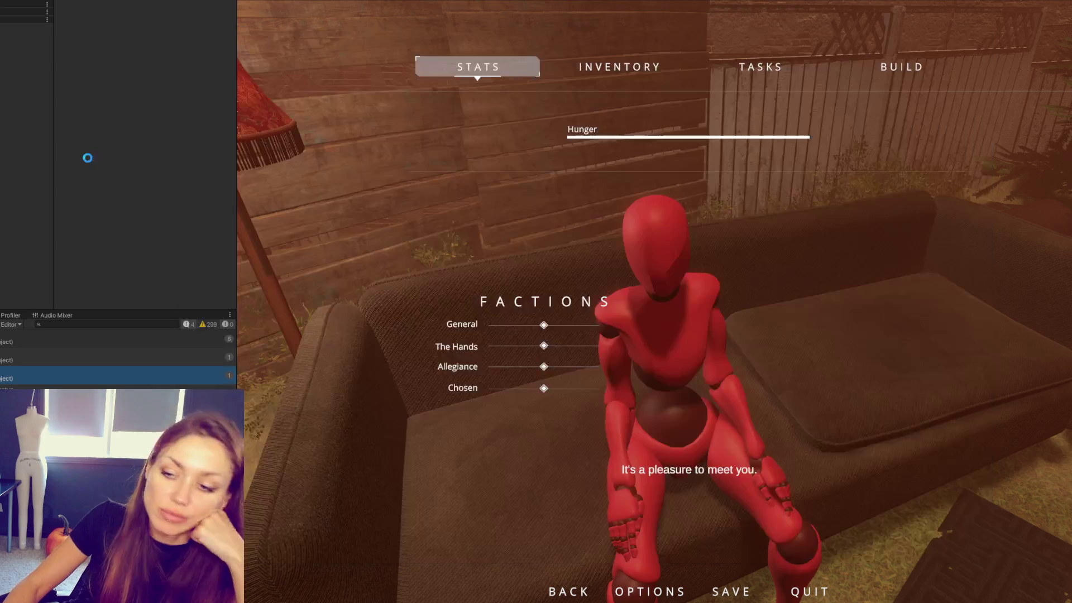
{"action": "left_click", "coordinate": [86, 159]}
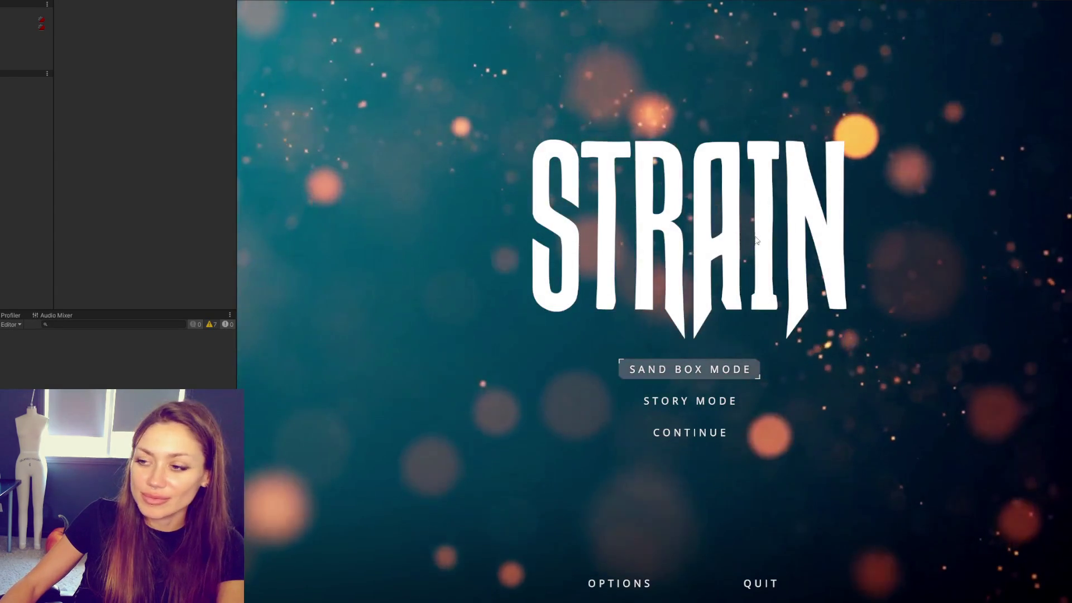
Step: Start the game from the STRAIN main menu and return to Talking.cs while it loads
{"action": "left_click", "coordinate": [693, 433]}
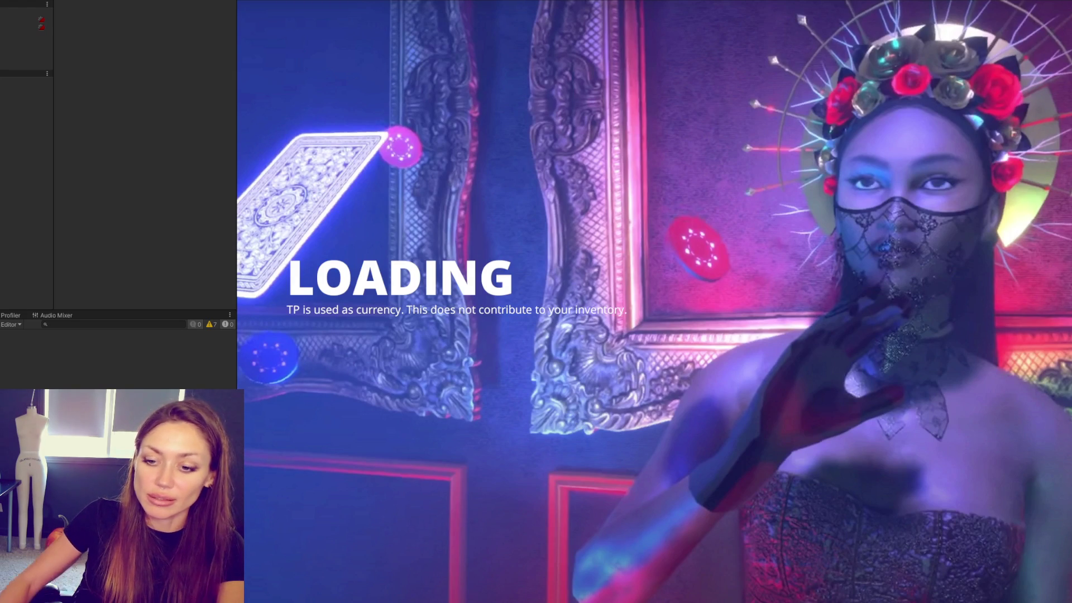
{"action": "key", "text": "alt+Tab"}
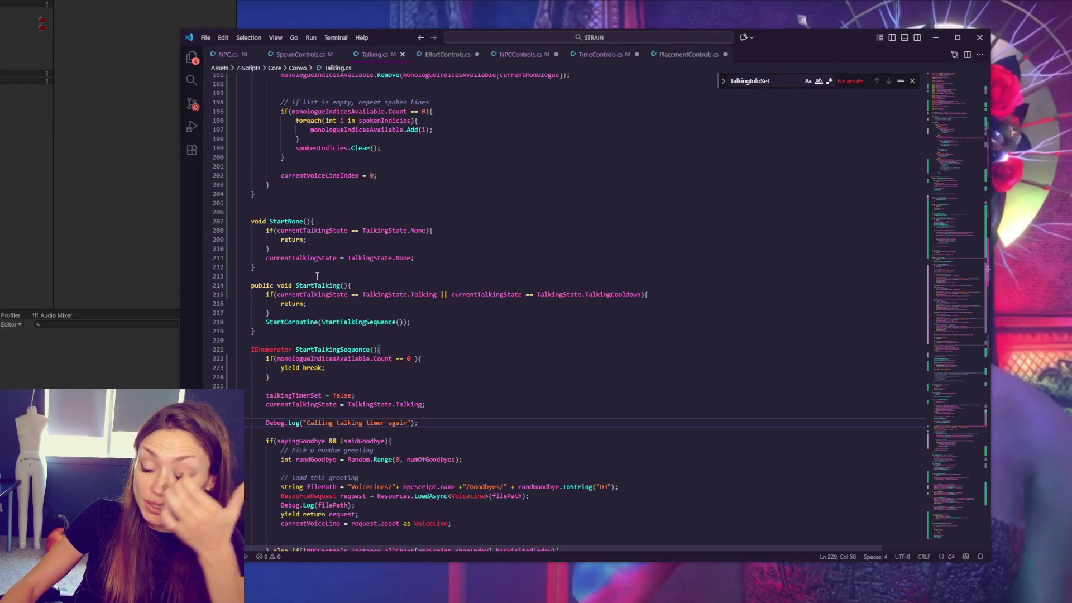
{"action": "scroll", "coordinate": [362, 305], "scroll_direction": "down", "scroll_amount": 5}
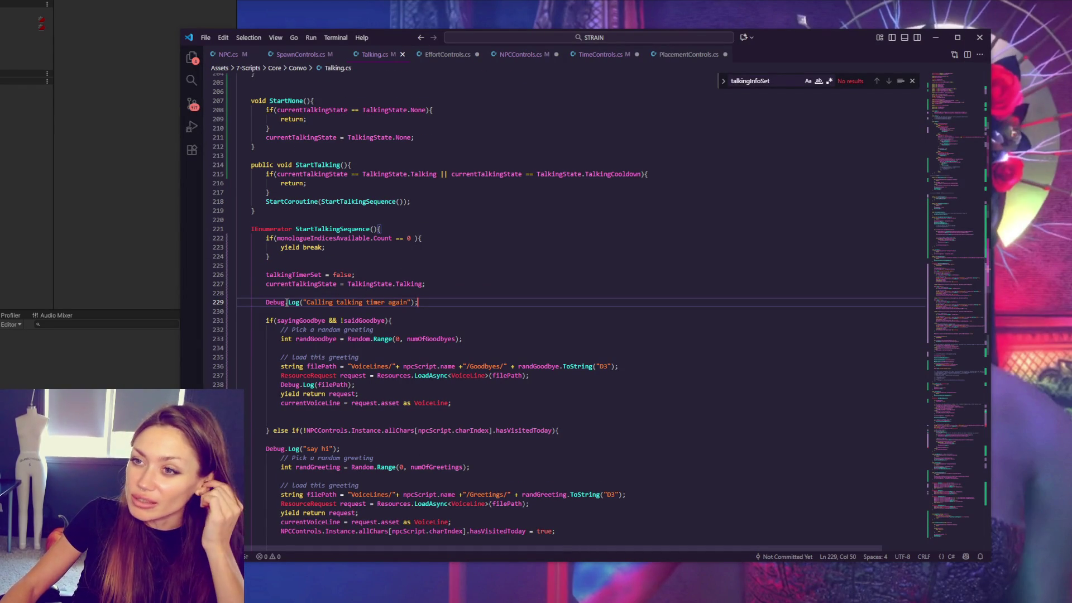
{"action": "scroll", "coordinate": [287, 302], "scroll_direction": "down", "scroll_amount": 12}
{"action": "scroll", "coordinate": [310, 319], "scroll_direction": "down", "scroll_amount": 13}
{"action": "scroll", "coordinate": [338, 332], "scroll_direction": "down", "scroll_amount": 8}
{"action": "scroll", "coordinate": [338, 332], "scroll_direction": "down", "scroll_amount": 8}
{"action": "scroll", "coordinate": [322, 339], "scroll_direction": "down", "scroll_amount": 9}
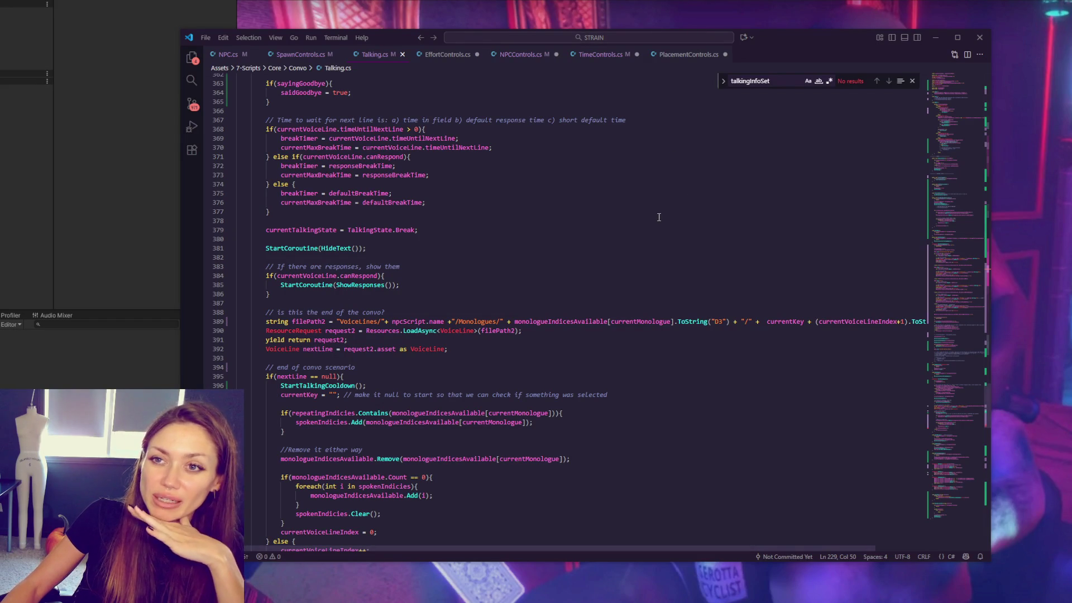
Step: Return to the Unity game now loaded into the yard
{"action": "key", "text": "alt+Tab"}
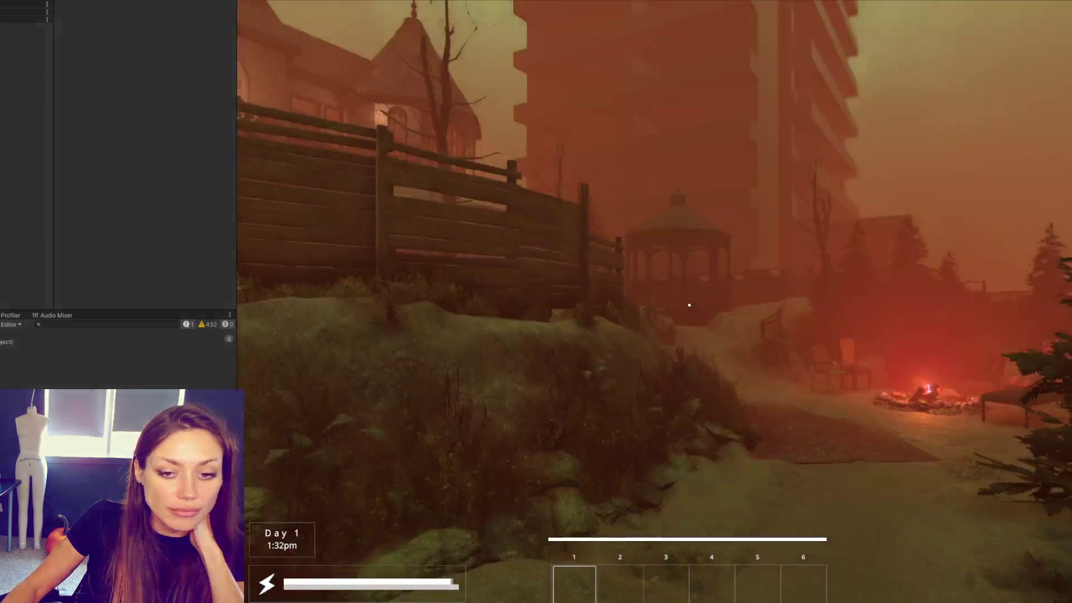
Step: Walk the player through the yard to the red mannequin on the sofa, checking Talking.cs midway
{"action": "key", "text": "w"}
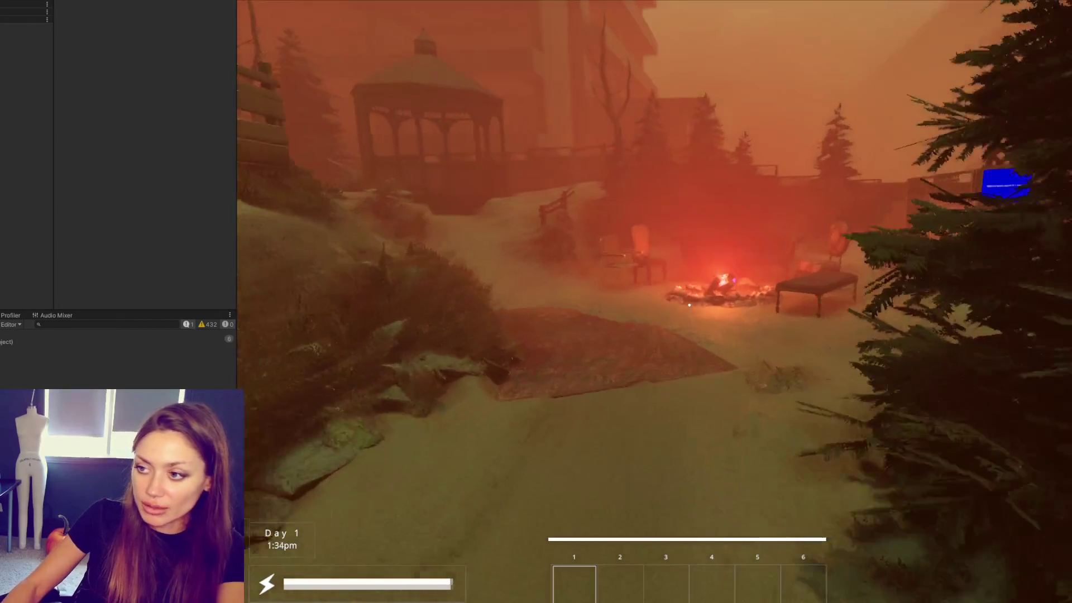
{"action": "key", "text": "w"}
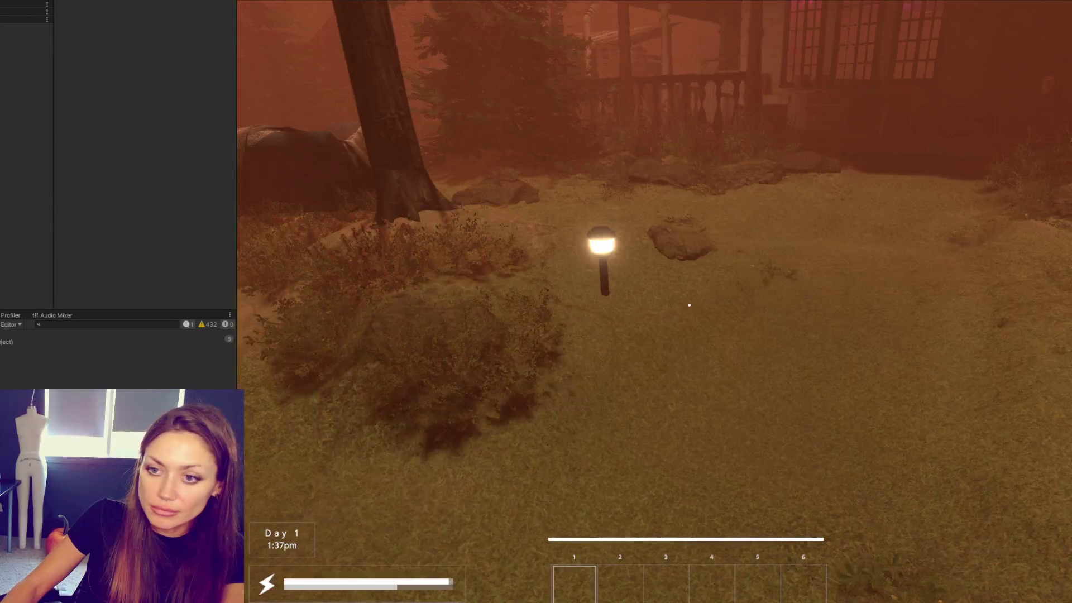
{"action": "key", "text": "w"}
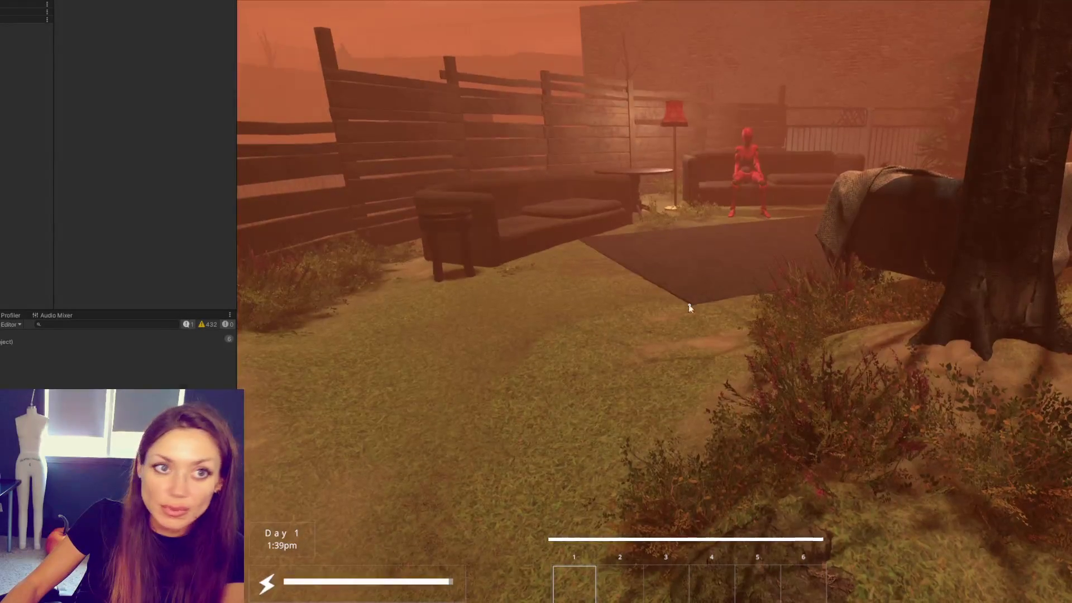
{"action": "key", "text": "alt+Tab"}
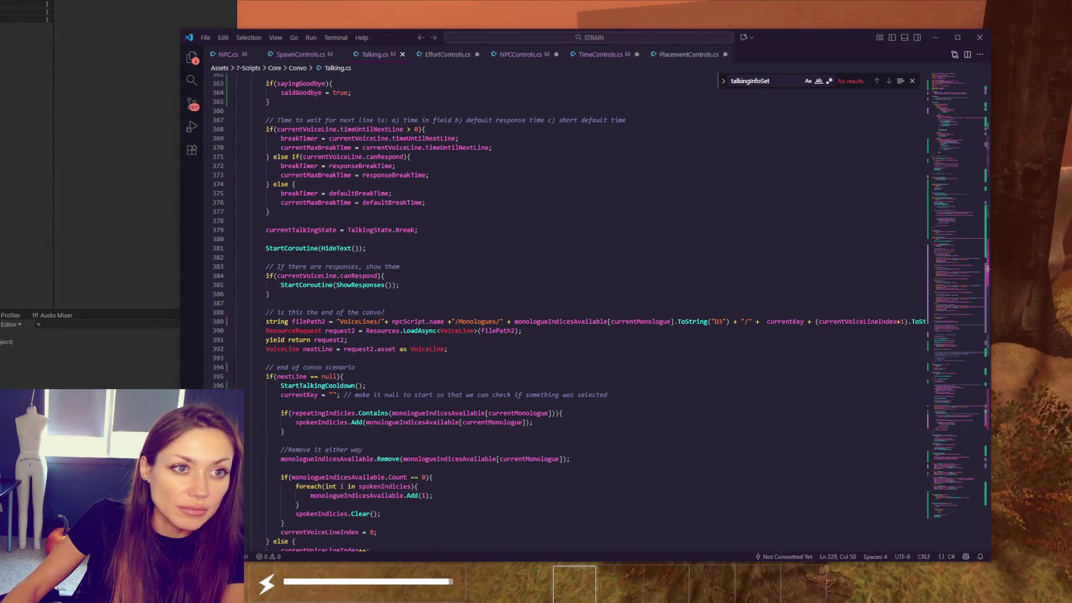
{"action": "key", "text": "alt+Tab"}
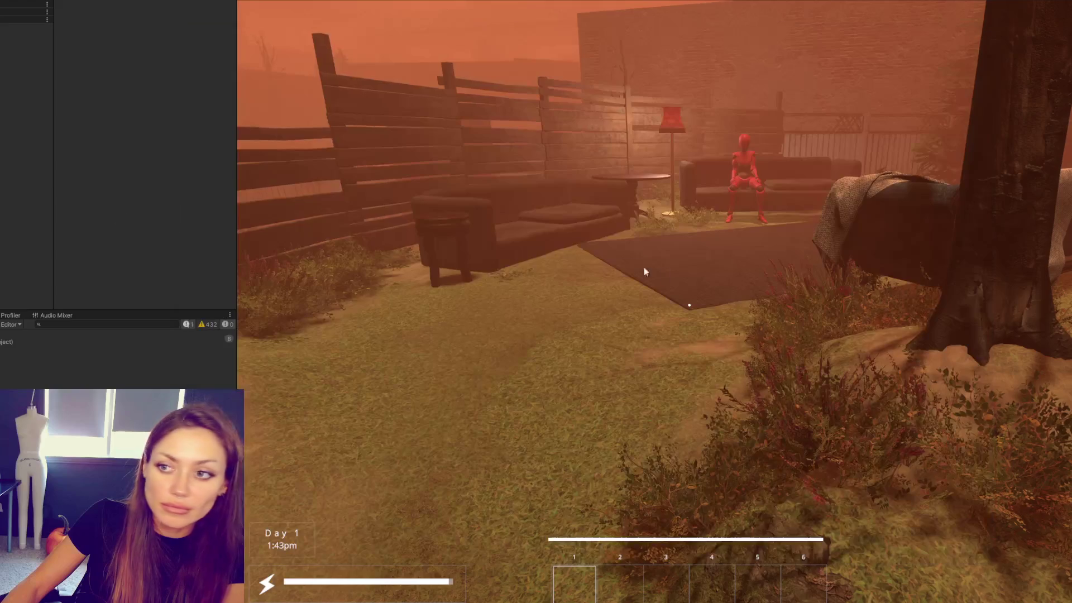
{"action": "key", "text": "w"}
{"action": "key", "text": "w"}
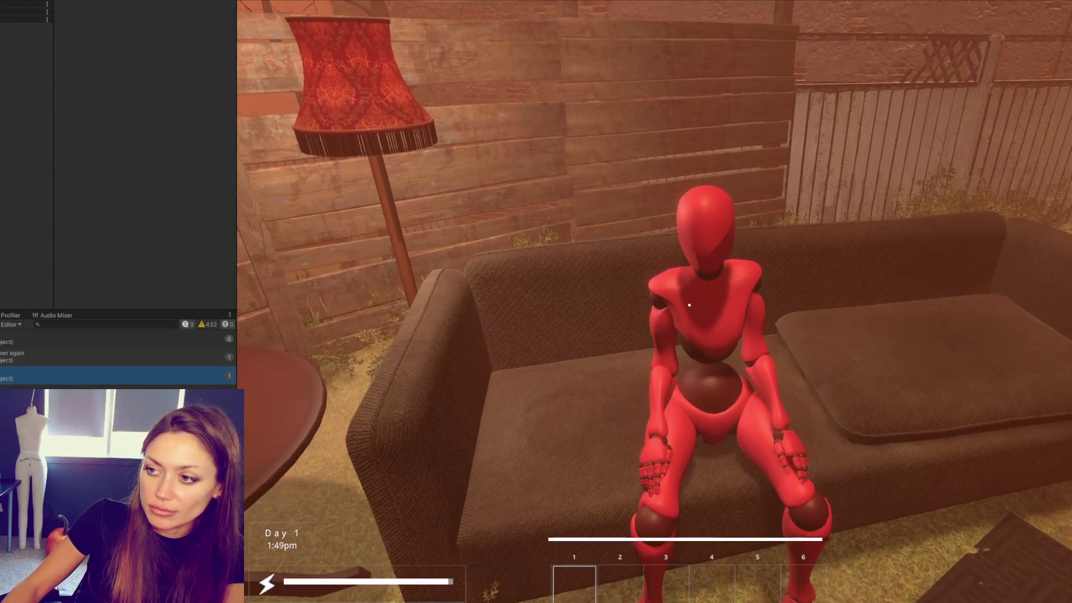
{"action": "key", "text": "s"}
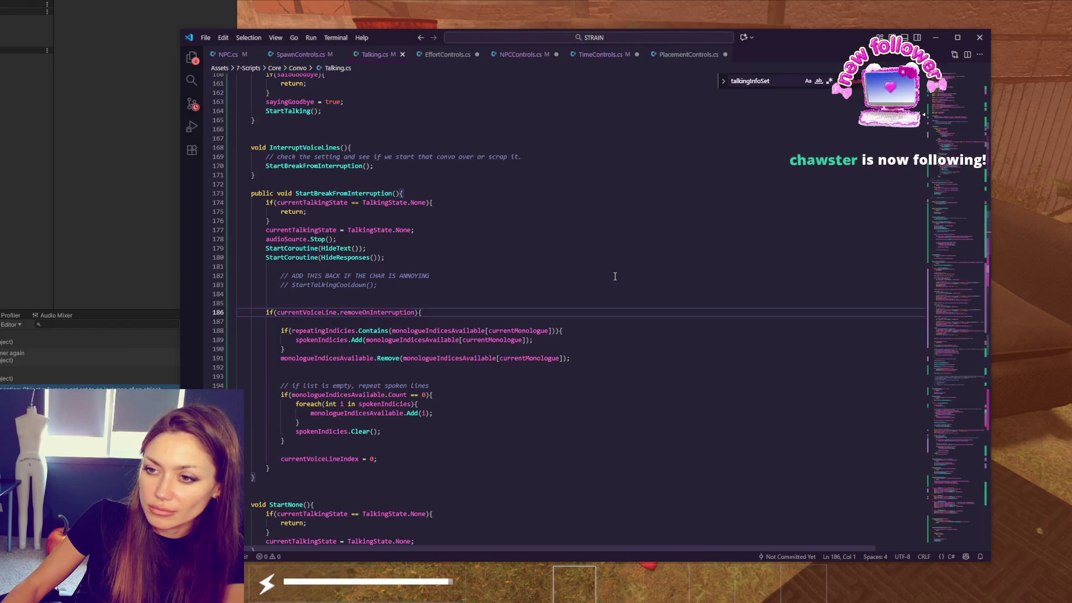
{"action": "scroll", "coordinate": [617, 275], "scroll_direction": "up", "scroll_amount": 5}
{"action": "scroll", "coordinate": [617, 271], "scroll_direction": "up", "scroll_amount": 5}
{"action": "scroll", "coordinate": [619, 264], "scroll_direction": "up", "scroll_amount": 5}
{"action": "scroll", "coordinate": [624, 256], "scroll_direction": "up", "scroll_amount": 5}
{"action": "scroll", "coordinate": [627, 249], "scroll_direction": "up", "scroll_amount": 5}
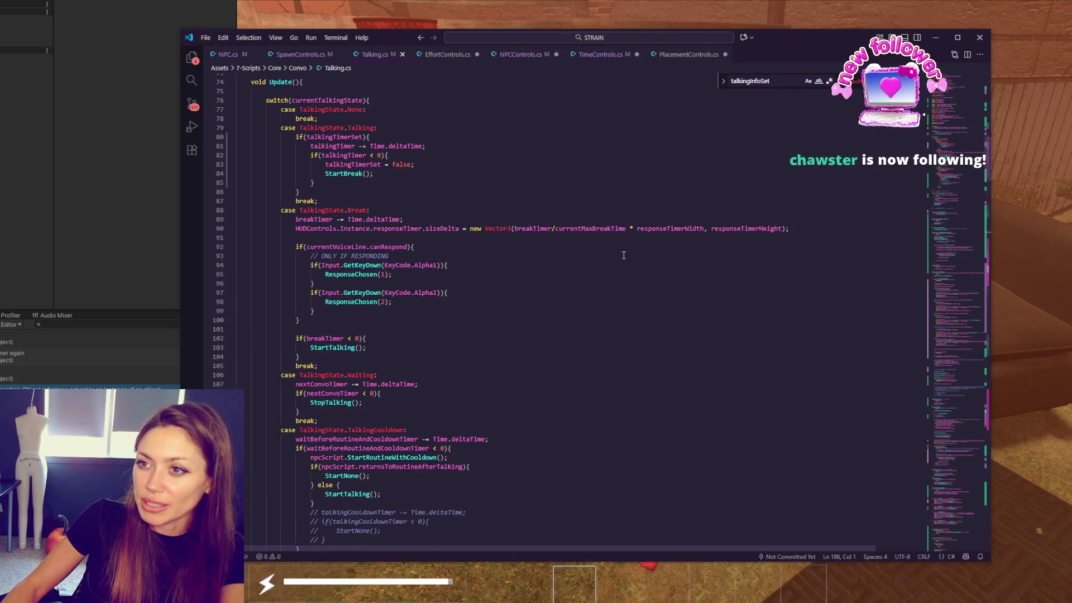
{"action": "scroll", "coordinate": [638, 233], "scroll_direction": "up", "scroll_amount": 3}
{"action": "scroll", "coordinate": [646, 223], "scroll_direction": "up", "scroll_amount": 3}
{"action": "scroll", "coordinate": [646, 219], "scroll_direction": "down", "scroll_amount": 8}
{"action": "scroll", "coordinate": [677, 282], "scroll_direction": "down", "scroll_amount": 8}
{"action": "scroll", "coordinate": [637, 259], "scroll_direction": "down", "scroll_amount": 8}
{"action": "scroll", "coordinate": [615, 223], "scroll_direction": "down", "scroll_amount": 8}
{"action": "scroll", "coordinate": [612, 197], "scroll_direction": "down", "scroll_amount": 2}
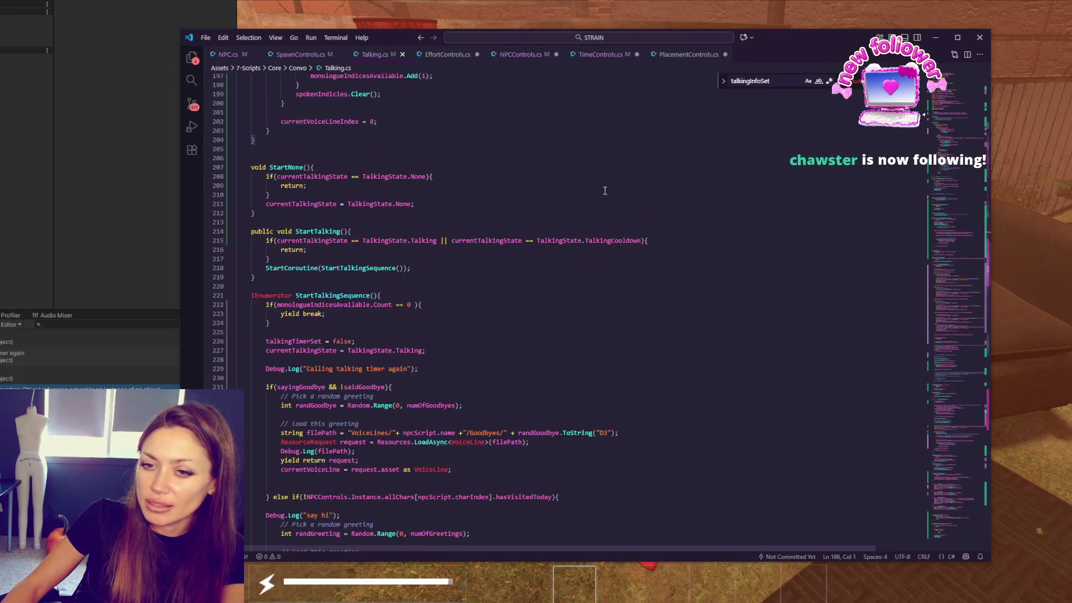
{"action": "scroll", "coordinate": [605, 191], "scroll_direction": "down", "scroll_amount": 10}
Step: Jump from the Console's say hi entry to its Debug.Log line in Talking.cs, then return to the game
{"action": "left_click", "coordinate": [82, 182]}
{"action": "double_click", "coordinate": [159, 381]}
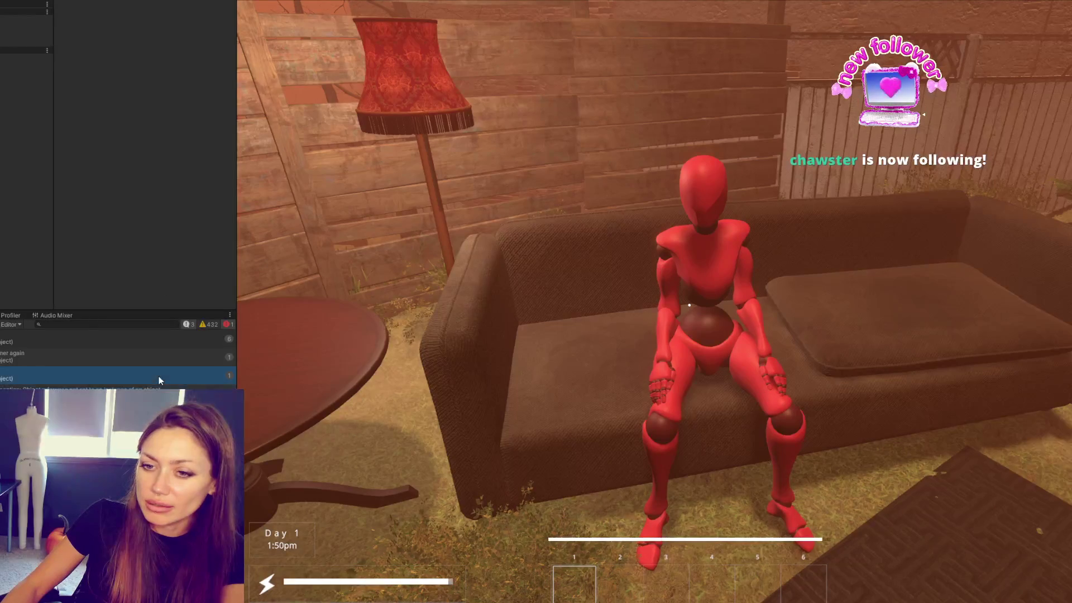
{"action": "scroll", "coordinate": [636, 281], "scroll_direction": "down", "scroll_amount": 5}
{"action": "left_click", "coordinate": [661, 245]}
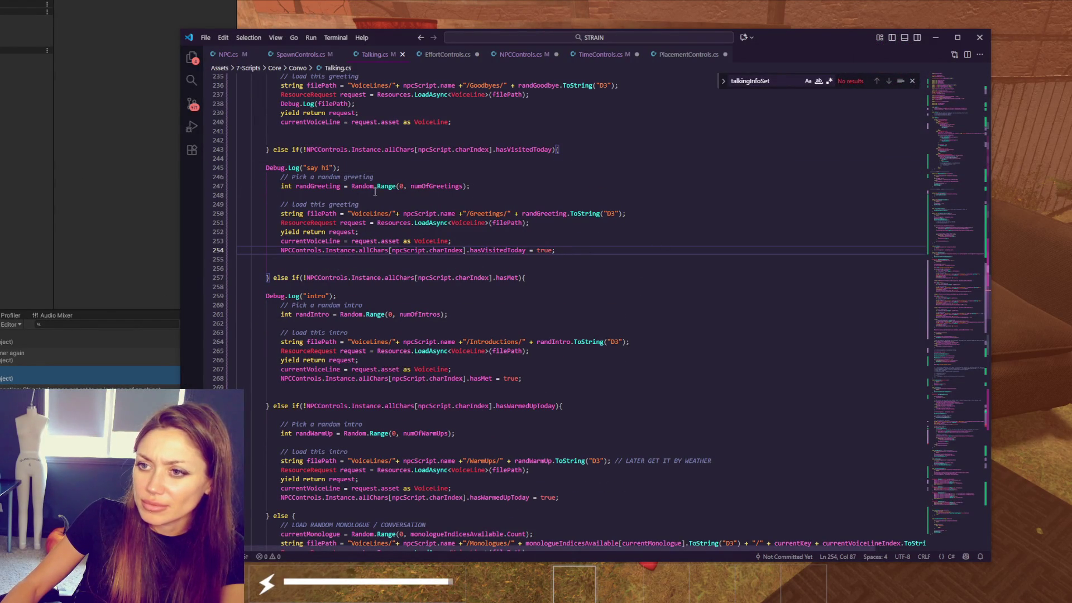
{"action": "scroll", "coordinate": [393, 243], "scroll_direction": "down", "scroll_amount": 2}
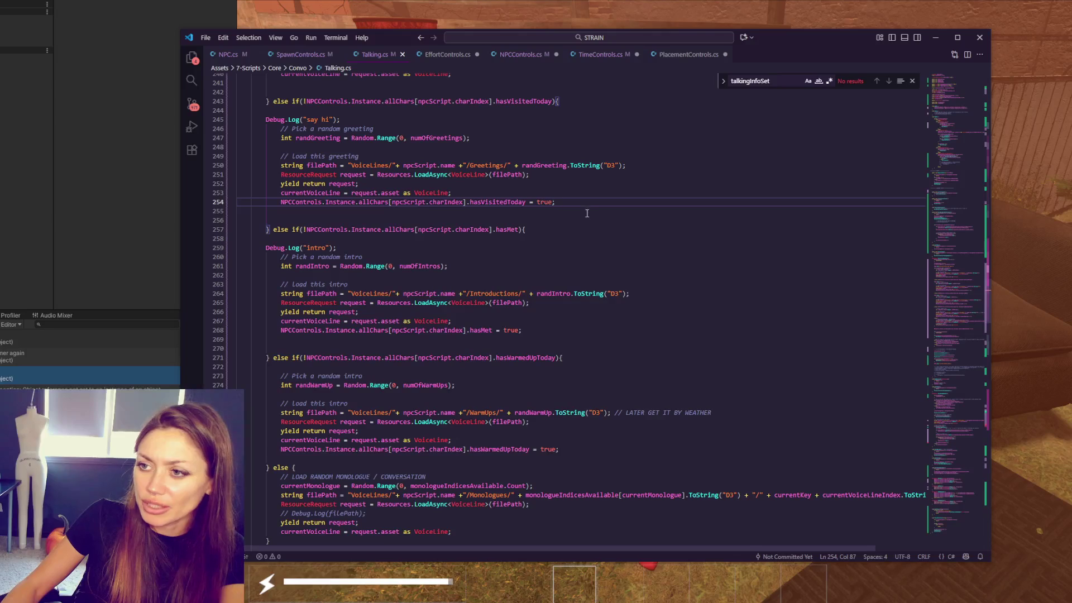
{"action": "scroll", "coordinate": [585, 193], "scroll_direction": "down", "scroll_amount": 3}
{"action": "key", "text": "alt+Tab"}
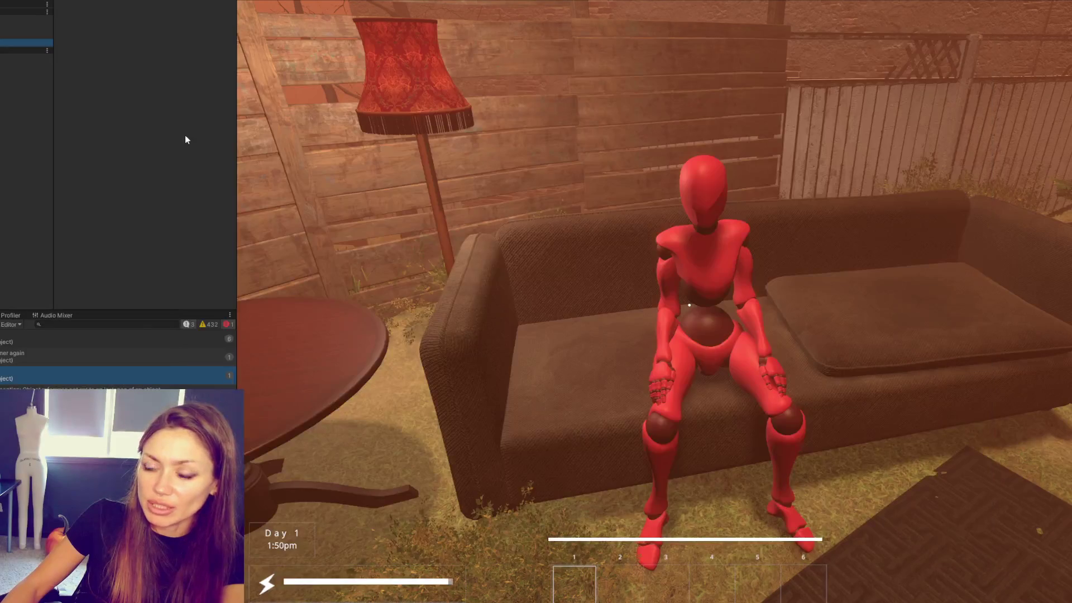
{"action": "scroll", "coordinate": [182, 128], "scroll_direction": "down", "scroll_amount": 3}
{"action": "scroll", "coordinate": [196, 111], "scroll_direction": "down", "scroll_amount": 3}
{"action": "scroll", "coordinate": [165, 148], "scroll_direction": "up", "scroll_amount": 3}
{"action": "scroll", "coordinate": [142, 109], "scroll_direction": "up", "scroll_amount": 3}
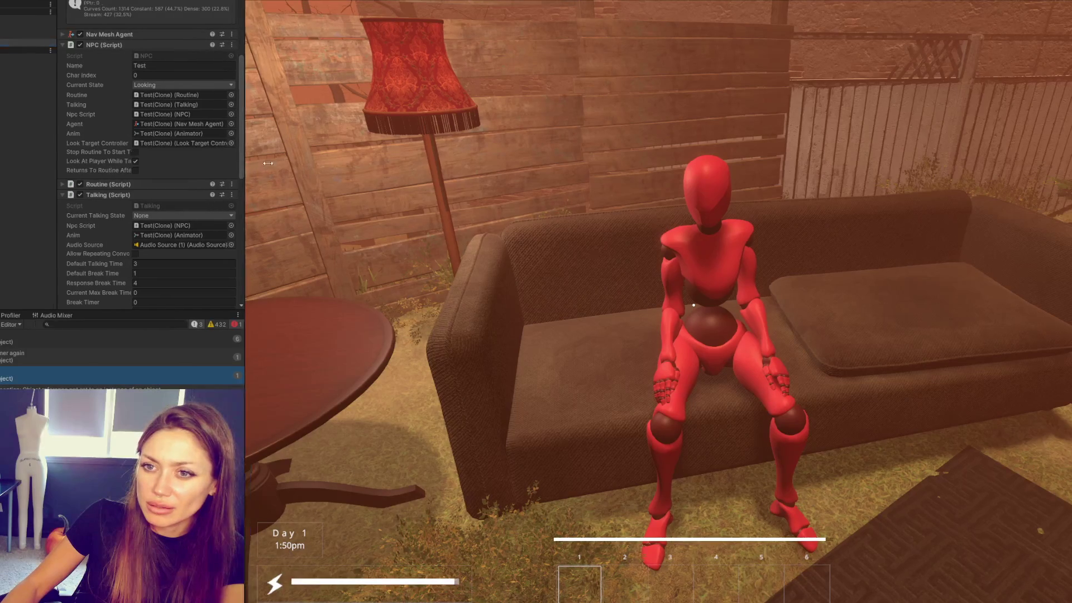
{"action": "left_click_drag", "start_coordinate": [235, 168], "coordinate": [277, 160]}
{"action": "scroll", "coordinate": [148, 151], "scroll_direction": "down", "scroll_amount": 3}
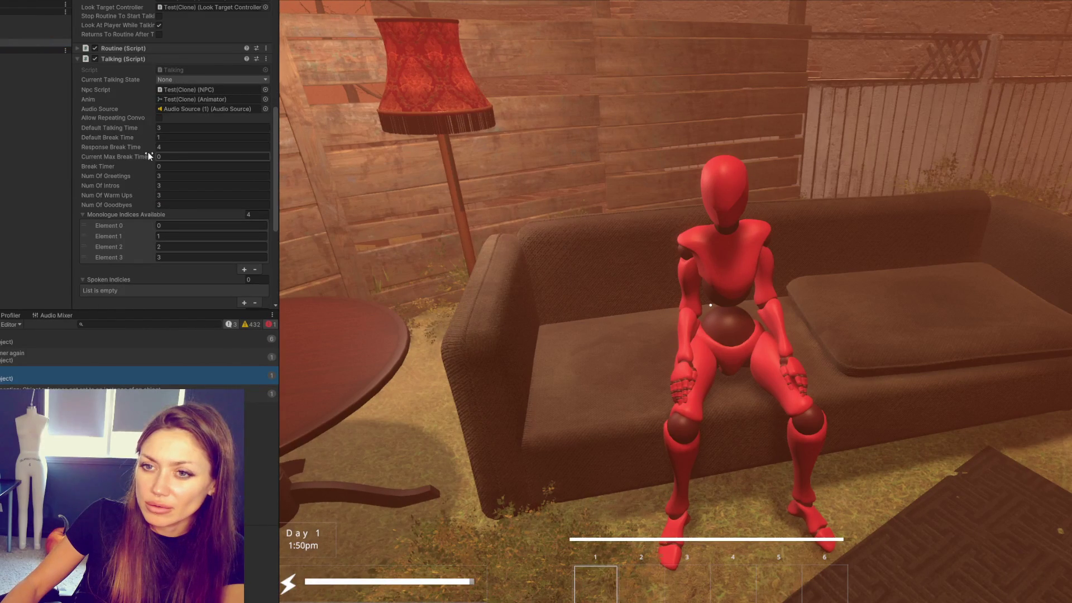
{"action": "scroll", "coordinate": [148, 151], "scroll_direction": "down", "scroll_amount": 3}
{"action": "scroll", "coordinate": [135, 125], "scroll_direction": "up", "scroll_amount": 2}
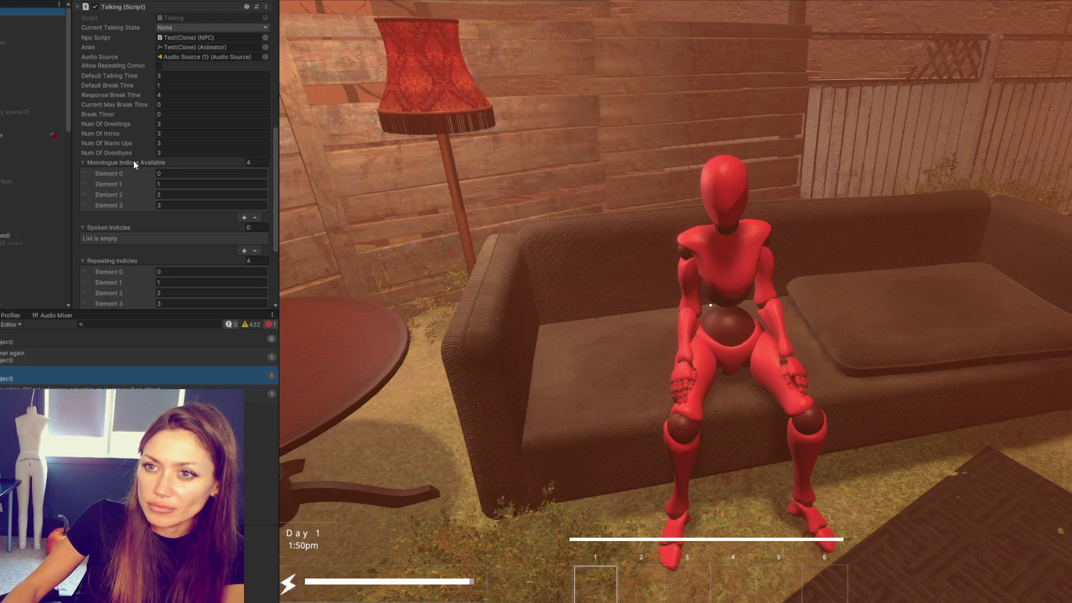
{"action": "scroll", "coordinate": [134, 160], "scroll_direction": "down", "scroll_amount": 1}
{"action": "scroll", "coordinate": [131, 157], "scroll_direction": "down", "scroll_amount": 2}
{"action": "scroll", "coordinate": [130, 153], "scroll_direction": "down", "scroll_amount": 1}
{"action": "scroll", "coordinate": [130, 154], "scroll_direction": "up", "scroll_amount": 2}
{"action": "scroll", "coordinate": [131, 154], "scroll_direction": "up", "scroll_amount": 3}
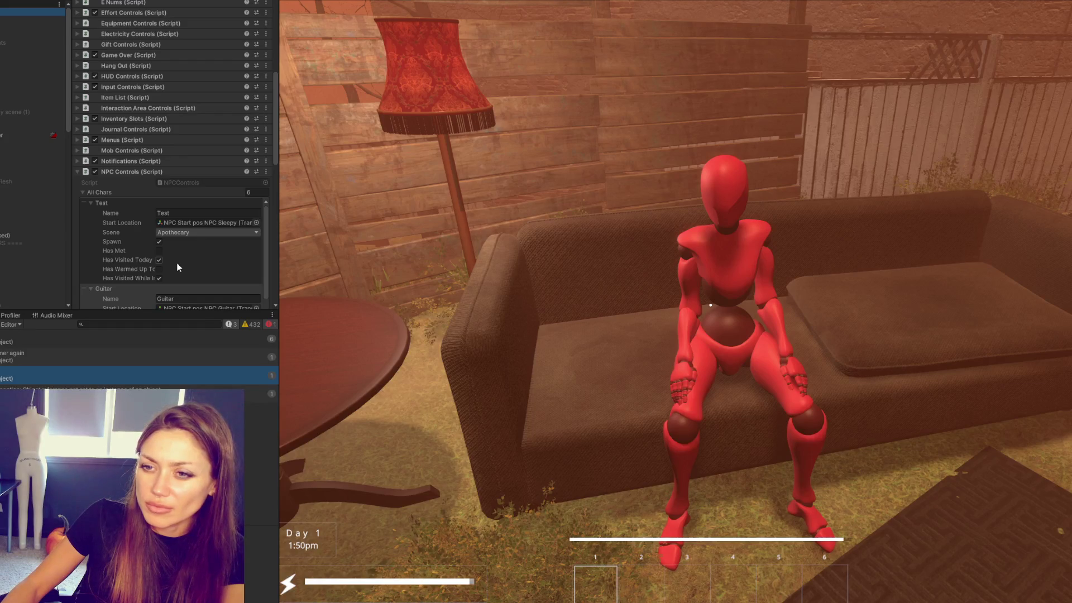
Step: Bring Talking.cs back up after inspecting the Test NPC's Talking and NPC Controls values
{"action": "key", "text": "alt+Tab"}
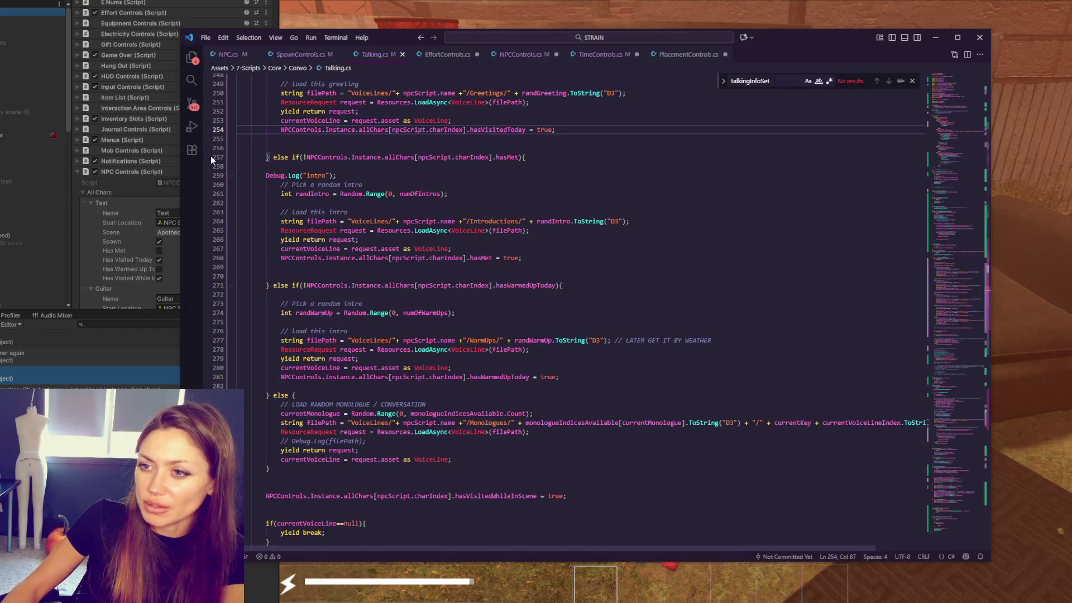
{"action": "scroll", "coordinate": [215, 159], "scroll_direction": "up", "scroll_amount": 5}
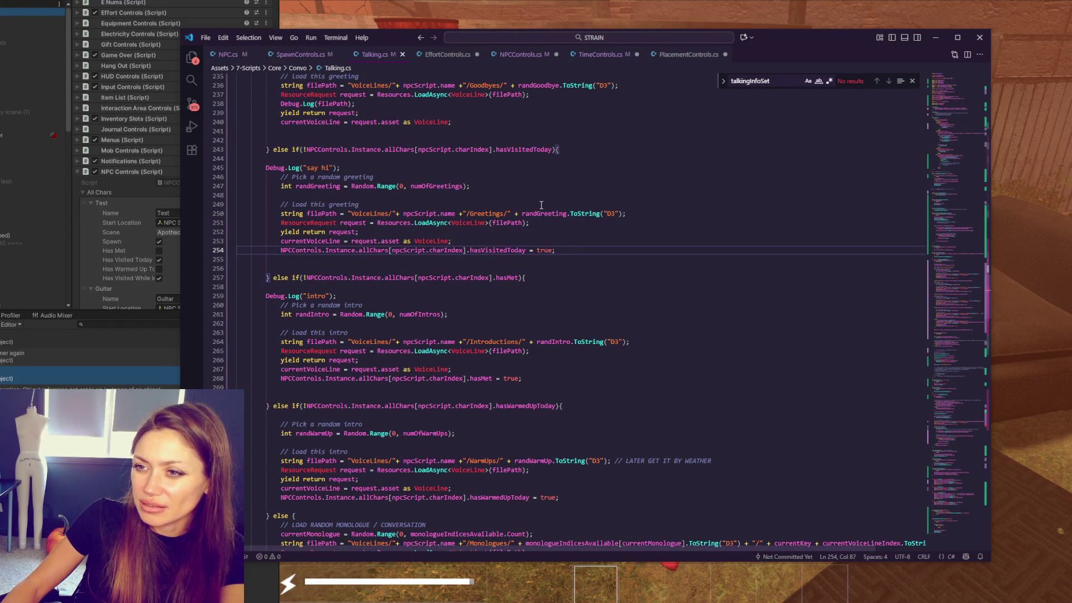
{"action": "double_click", "coordinate": [499, 249]}
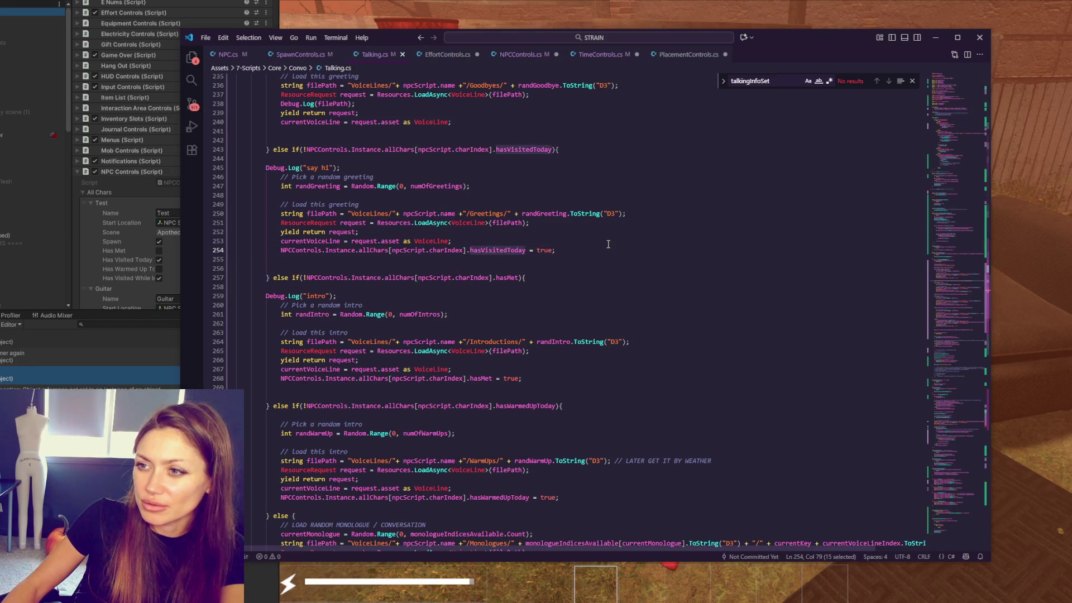
{"action": "scroll", "coordinate": [608, 244], "scroll_direction": "up", "scroll_amount": 4}
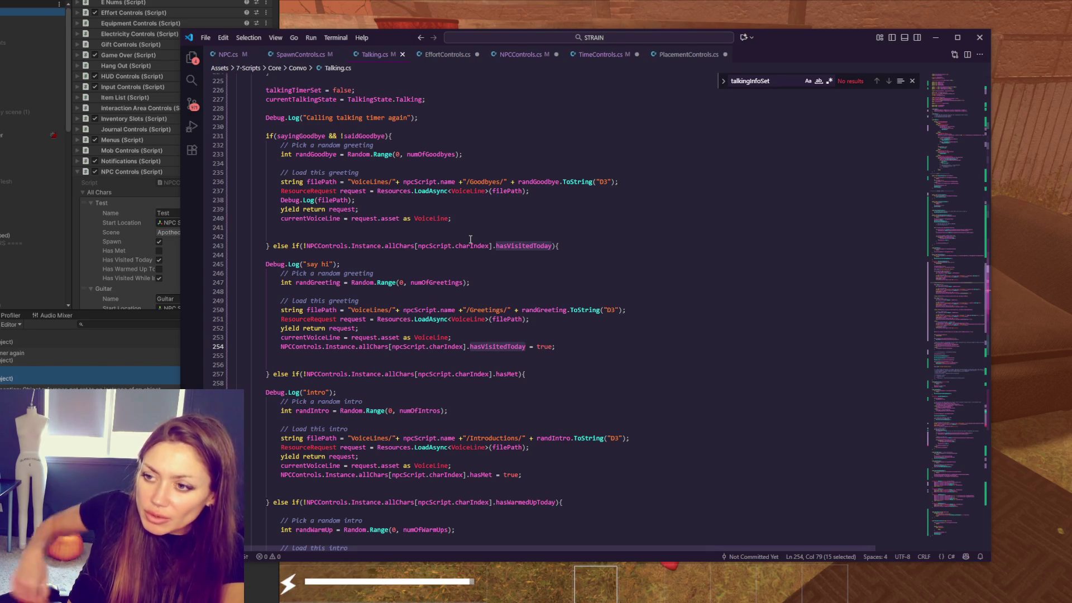
{"action": "left_click", "coordinate": [385, 117]}
{"action": "double_click", "coordinate": [385, 118]}
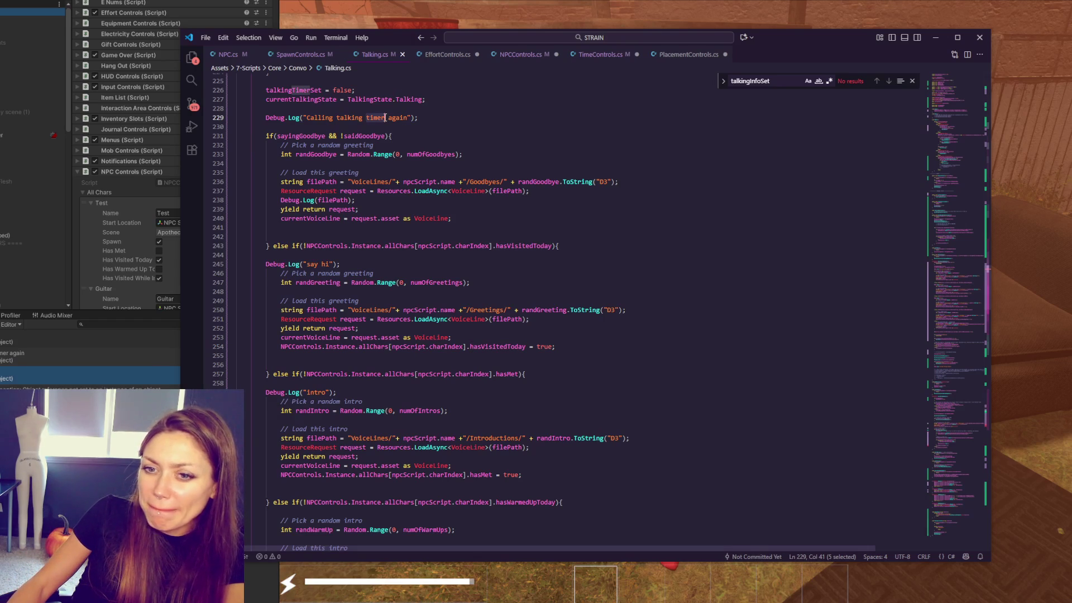
{"action": "double_click", "coordinate": [545, 346]}
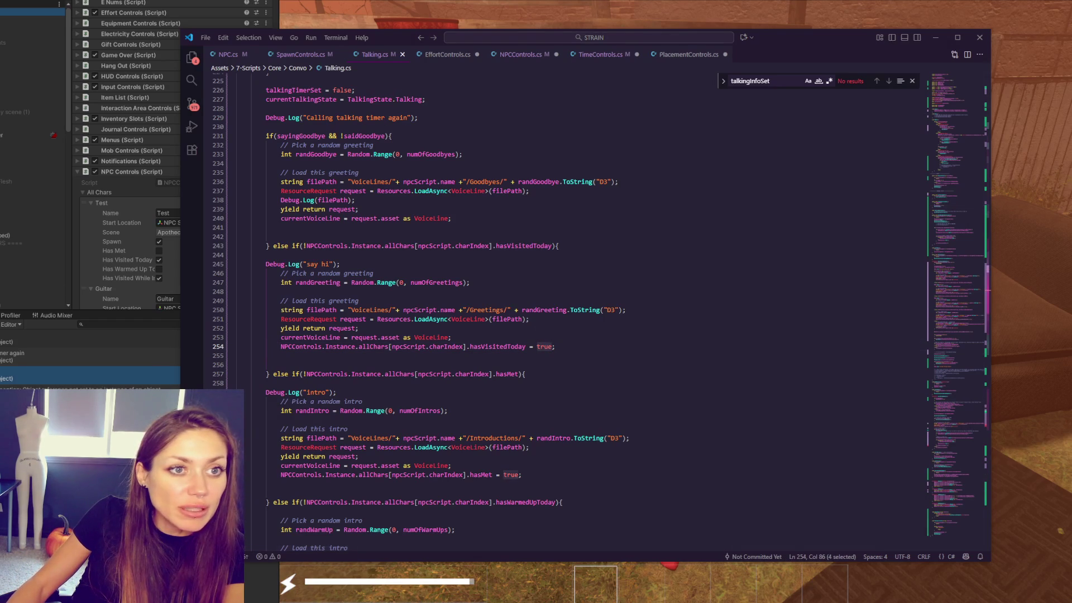
{"action": "scroll", "coordinate": [335, 319], "scroll_direction": "down", "scroll_amount": 1}
{"action": "left_click", "coordinate": [336, 295]}
{"action": "left_click", "coordinate": [267, 240]}
{"action": "scroll", "coordinate": [383, 201], "scroll_direction": "down", "scroll_amount": 1}
{"action": "scroll", "coordinate": [382, 202], "scroll_direction": "down", "scroll_amount": 4}
{"action": "scroll", "coordinate": [347, 121], "scroll_direction": "down", "scroll_amount": 1}
{"action": "scroll", "coordinate": [348, 138], "scroll_direction": "down", "scroll_amount": 5}
{"action": "scroll", "coordinate": [352, 163], "scroll_direction": "down", "scroll_amount": 6}
{"action": "left_click", "coordinate": [359, 207]}
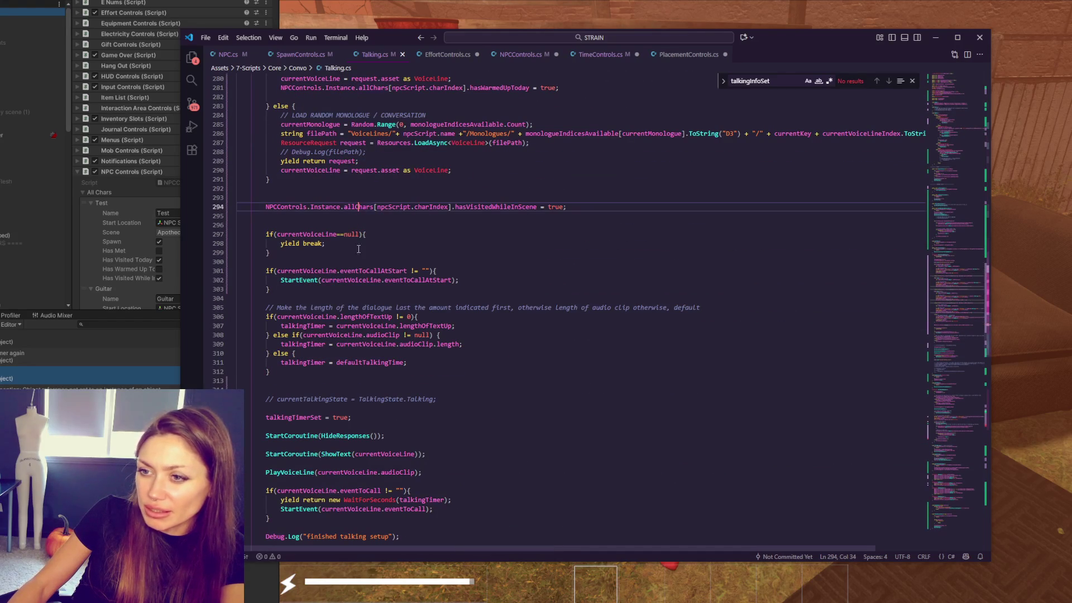
{"action": "double_click", "coordinate": [285, 417]}
{"action": "left_click", "coordinate": [510, 295]}
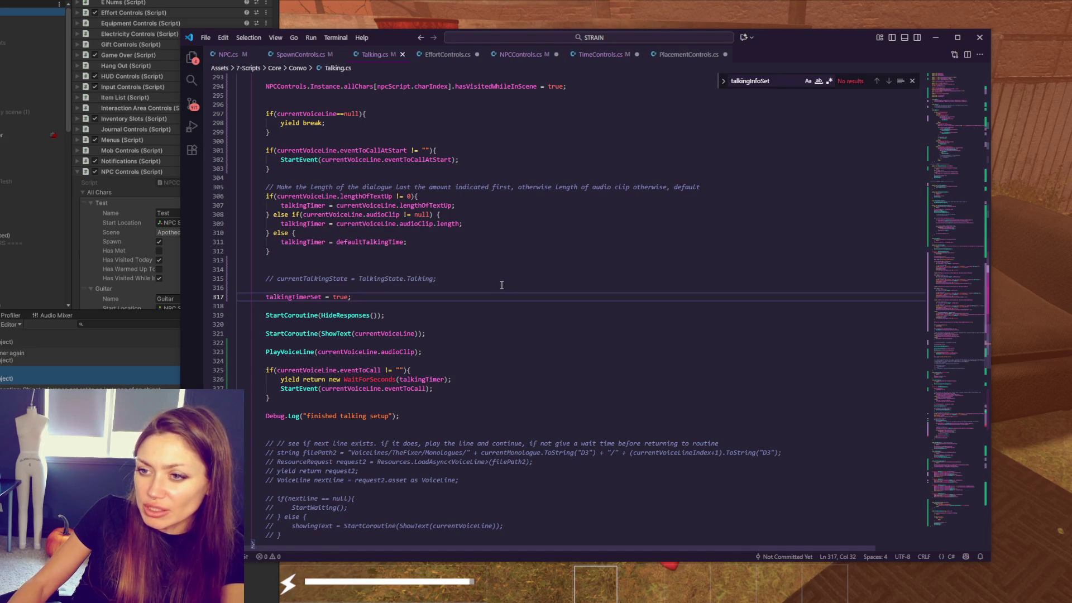
{"action": "left_click", "coordinate": [352, 316]}
{"action": "left_click", "coordinate": [559, 333]}
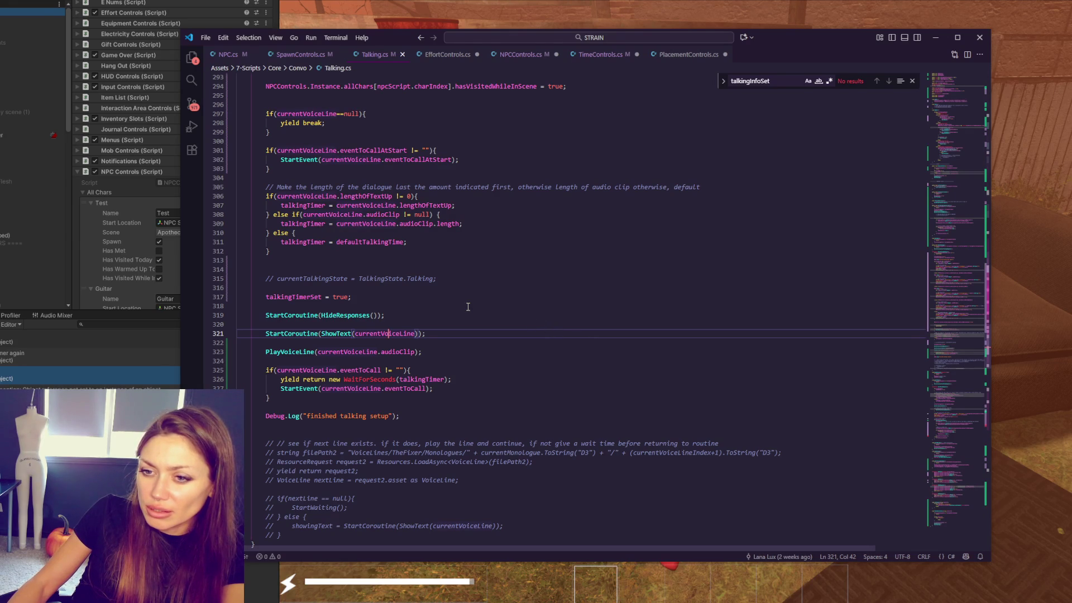
{"action": "left_click", "coordinate": [115, 377]}
{"action": "key", "text": "alt+Tab"}
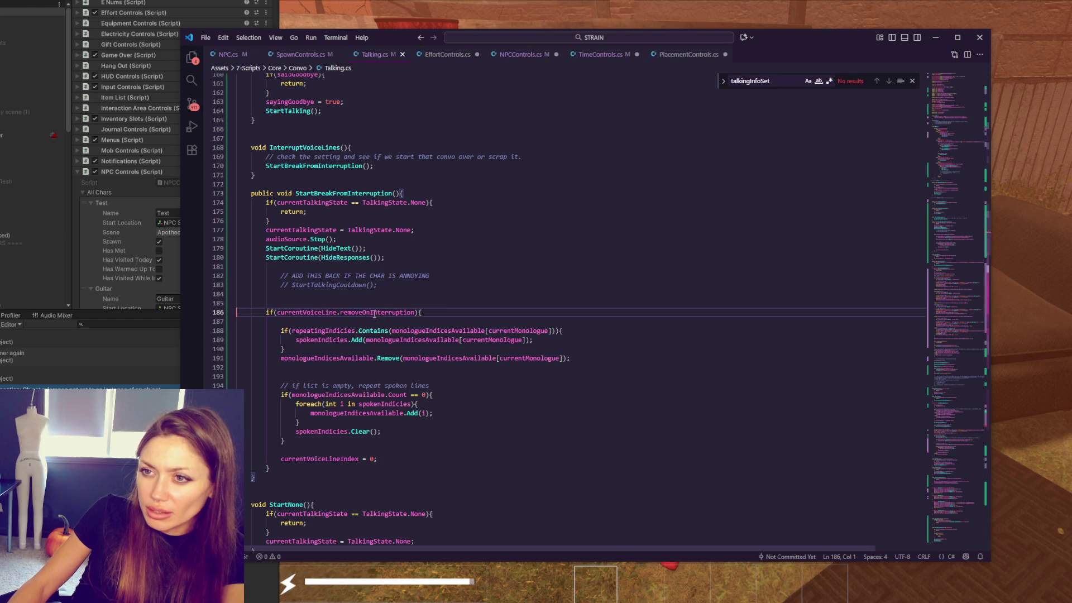
{"action": "scroll", "coordinate": [371, 309], "scroll_direction": "up", "scroll_amount": 3}
{"action": "double_click", "coordinate": [368, 289]}
{"action": "scroll", "coordinate": [367, 289], "scroll_direction": "up", "scroll_amount": 3}
{"action": "double_click", "coordinate": [306, 338]}
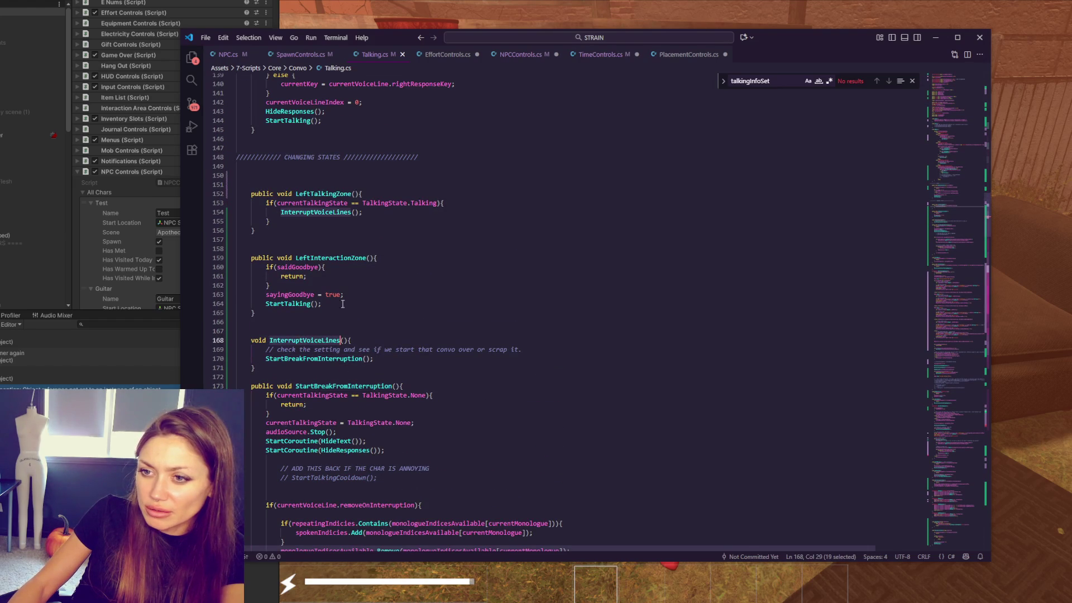
{"action": "double_click", "coordinate": [329, 193]}
{"action": "key", "text": "ctrl+c"}
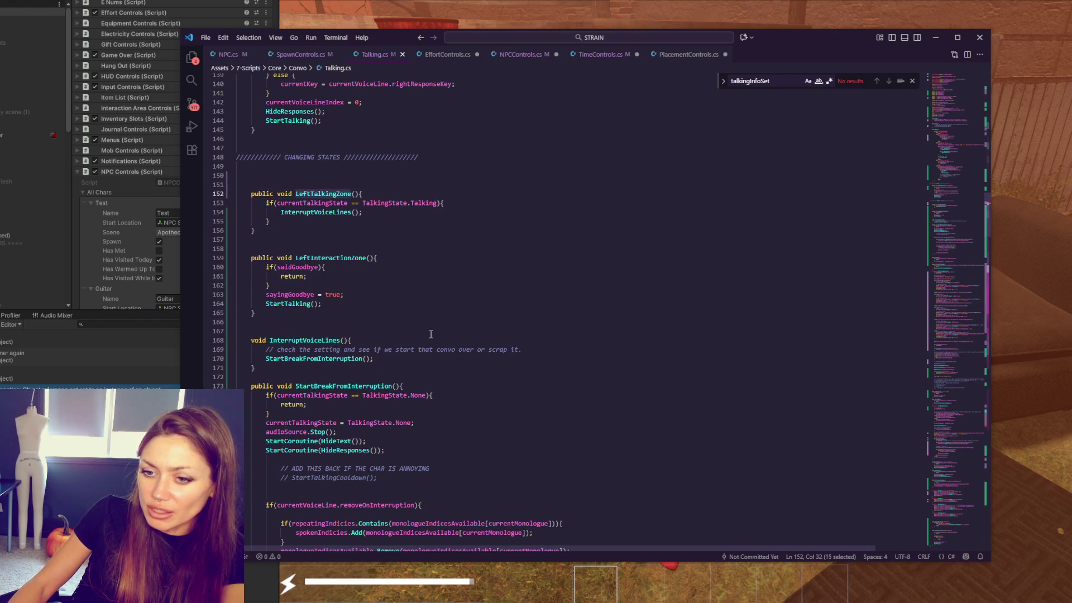
Step: Switch to NPC.cs, search for LeftTalkingZone to reach line 91, and save the file
{"action": "left_click", "coordinate": [228, 53]}
{"action": "key", "text": "ctrl+f"}
{"action": "key", "text": "ctrl+v"}
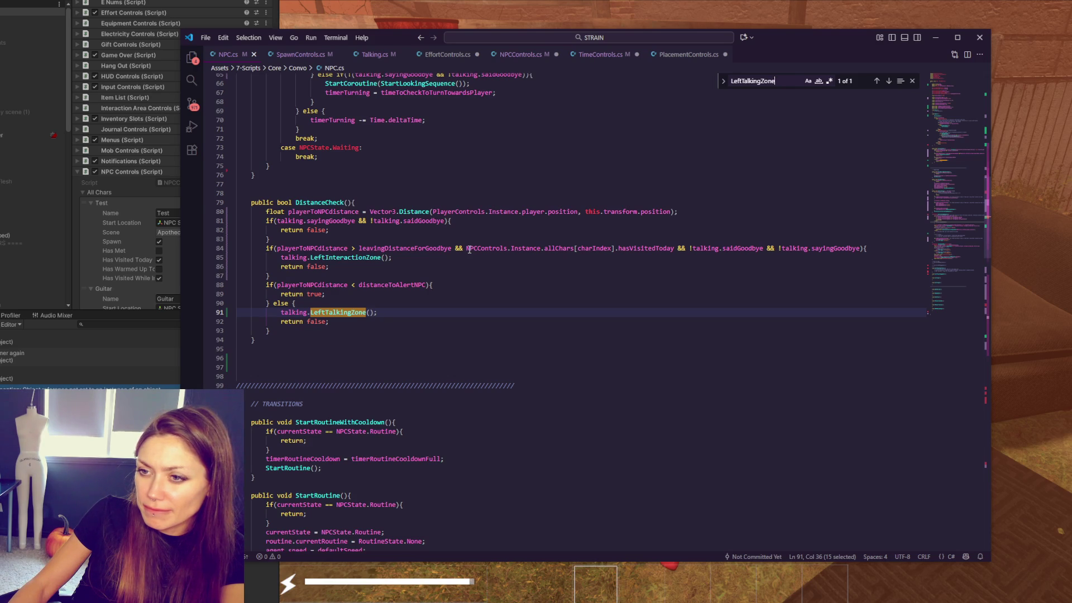
{"action": "scroll", "coordinate": [468, 249], "scroll_direction": "up", "scroll_amount": 4}
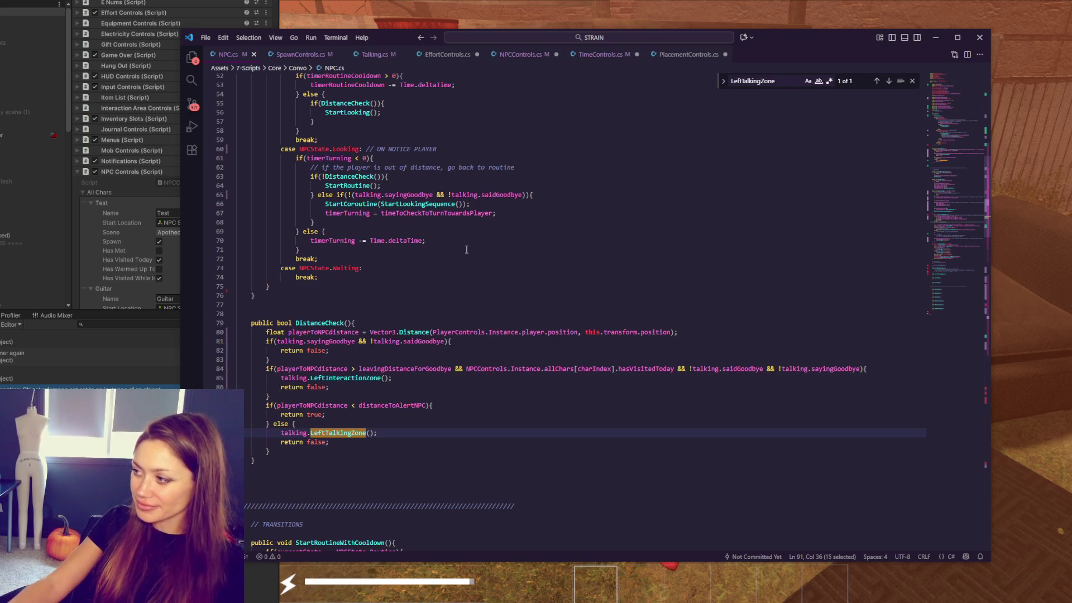
{"action": "key", "text": "ctrl+f"}
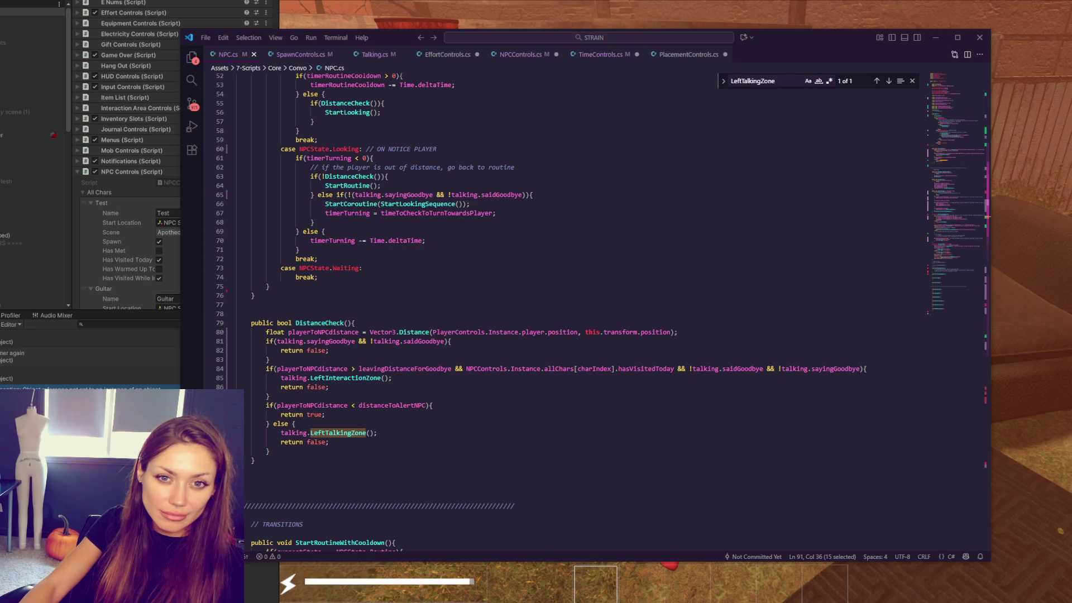
{"action": "key", "text": "ctrl+s"}
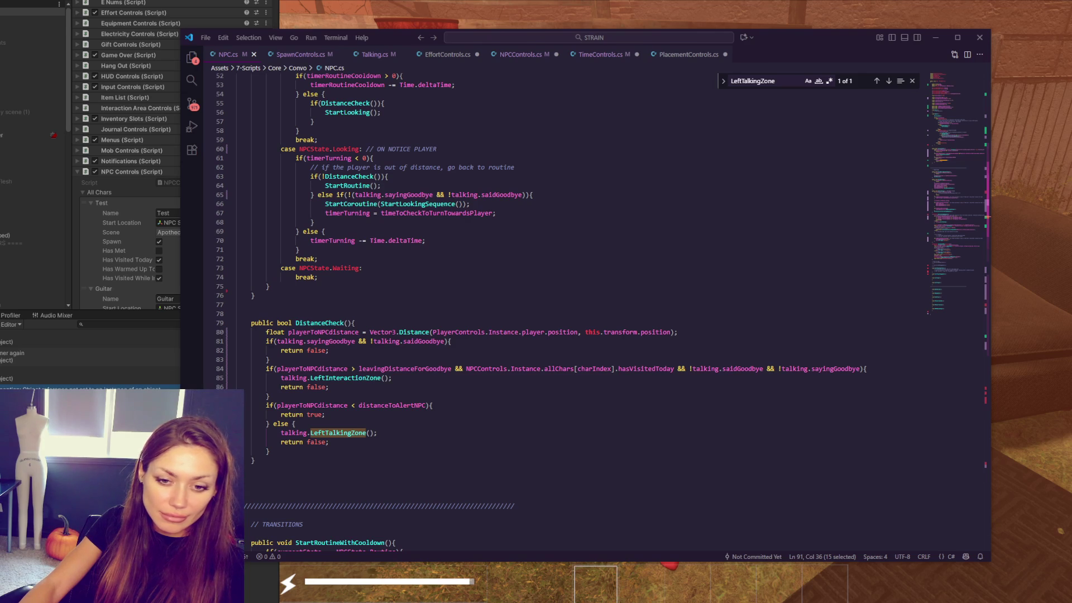
Step: Inspect the else branch of DistanceCheck where LeftTalkingZone is called
{"action": "left_click", "coordinate": [556, 307]}
{"action": "left_click", "coordinate": [520, 434]}
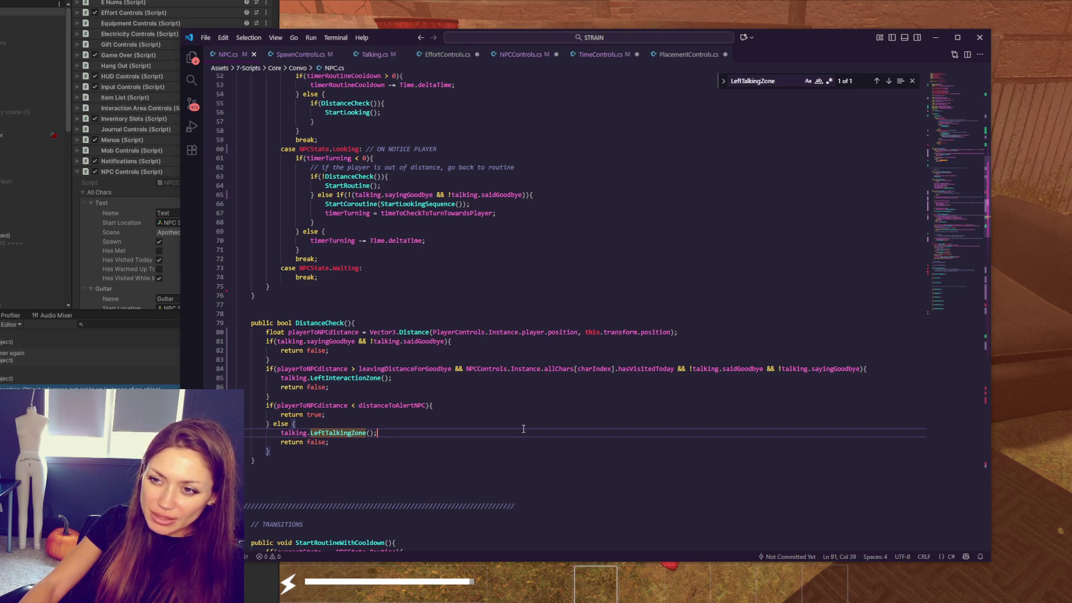
{"action": "key", "text": "Up"}
{"action": "key", "text": "Down"}
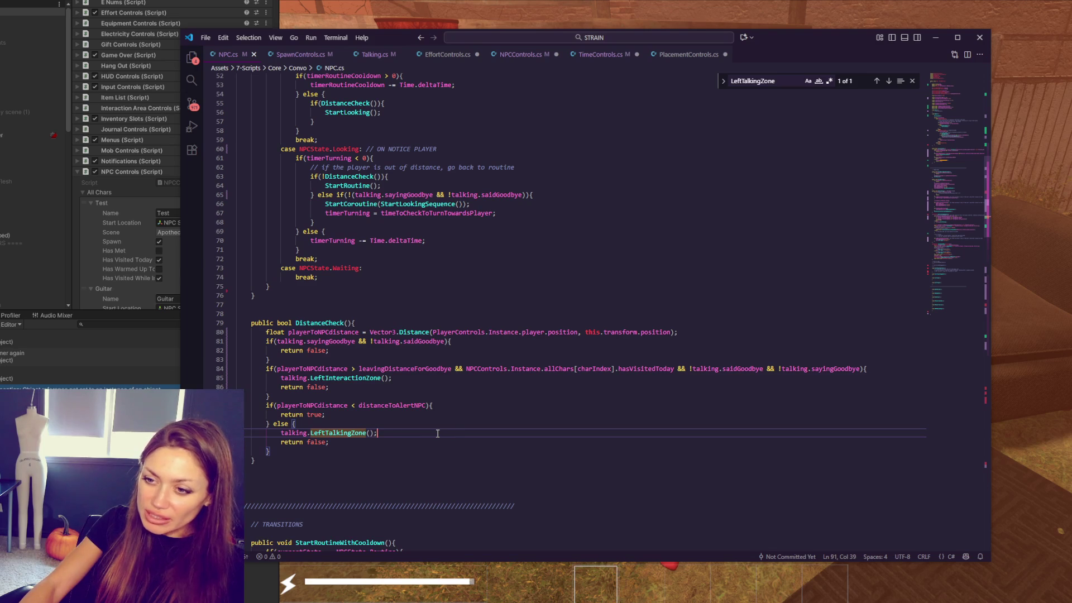
{"action": "left_click", "coordinate": [323, 432]}
{"action": "double_click", "coordinate": [323, 432]}
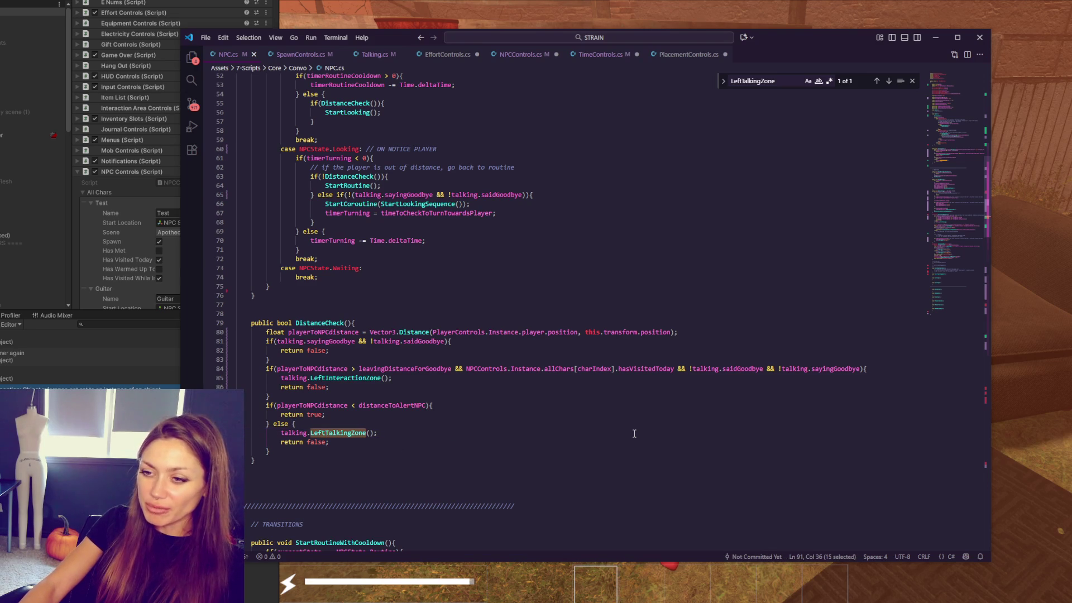
{"action": "left_click", "coordinate": [327, 426]}
{"action": "scroll", "coordinate": [440, 442], "scroll_direction": "up", "scroll_amount": 2}
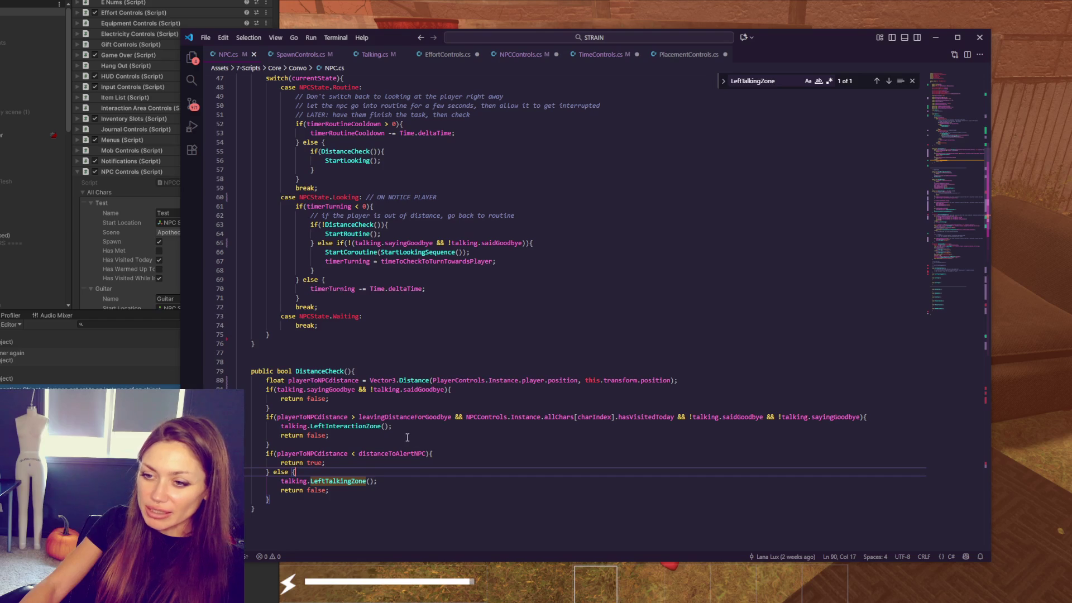
{"action": "scroll", "coordinate": [400, 443], "scroll_direction": "up", "scroll_amount": 2}
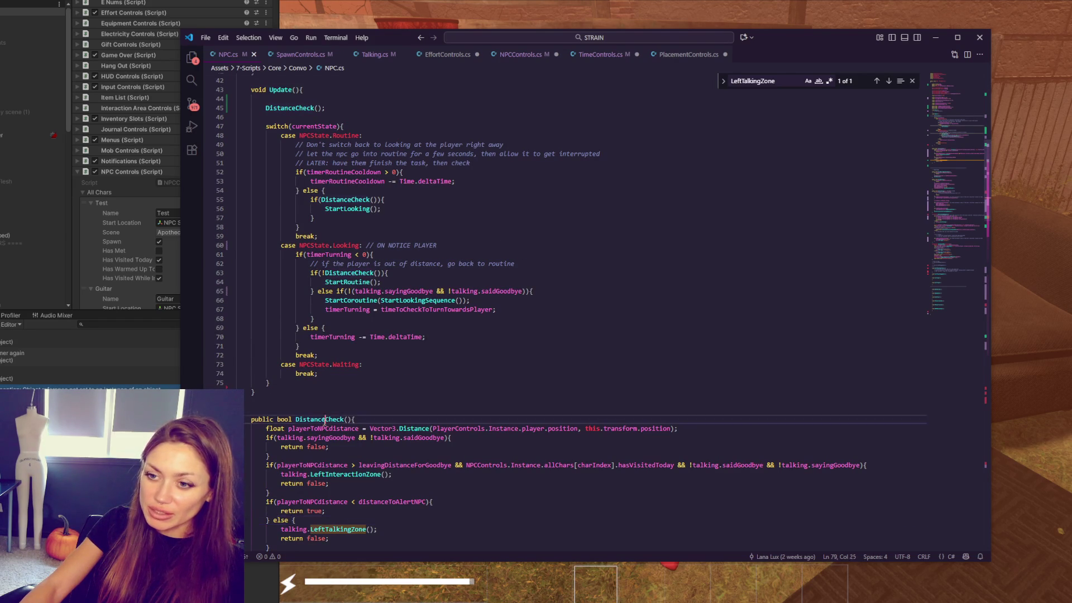
Step: Review the DistanceCheck calls in Update and the LeftTalkingZone call on line 91
{"action": "left_click", "coordinate": [290, 100]}
{"action": "double_click", "coordinate": [285, 109]}
{"action": "double_click", "coordinate": [352, 528]}
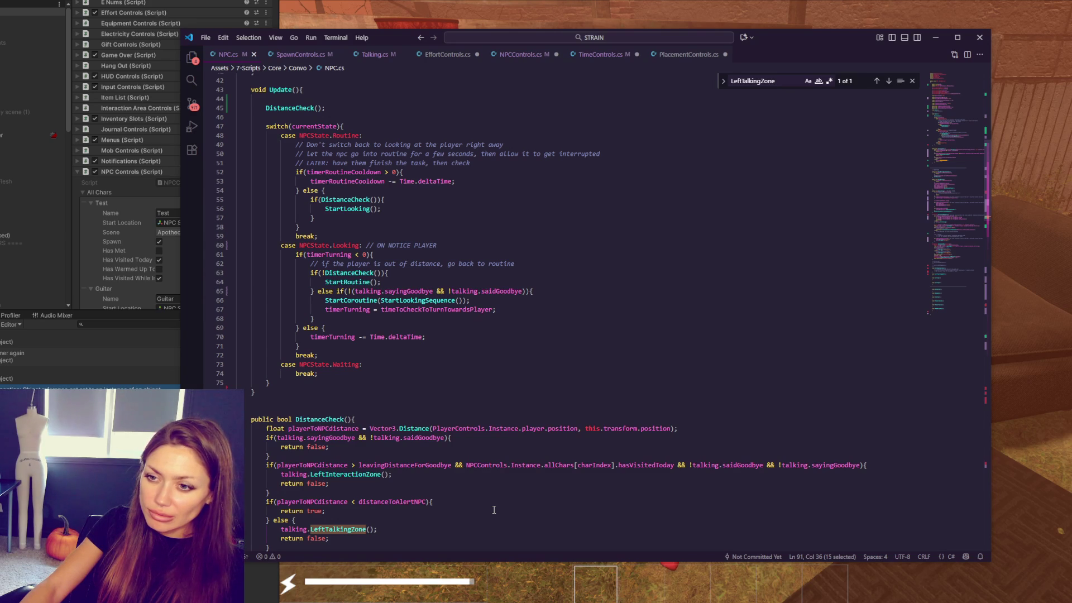
{"action": "left_click", "coordinate": [411, 108]}
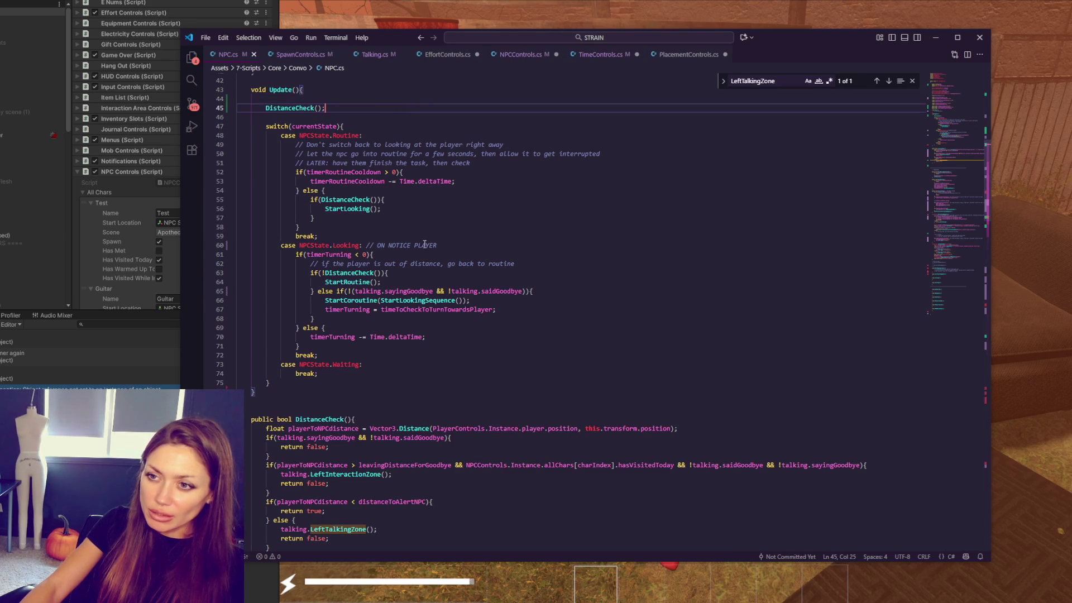
{"action": "double_click", "coordinate": [348, 202]}
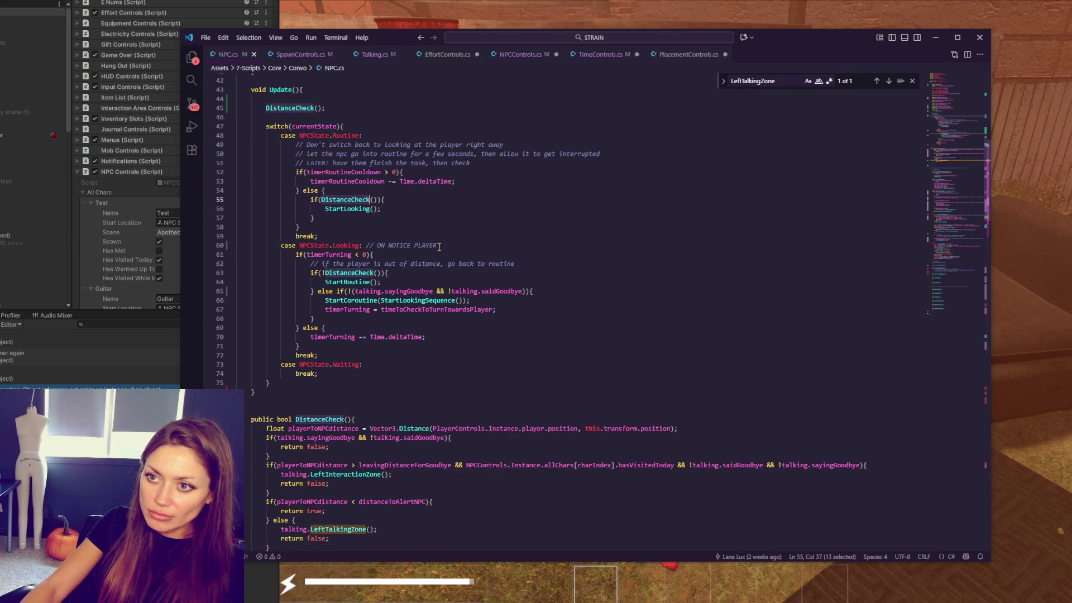
Step: Delete the talking.LeftTalkingZone(); line from DistanceCheck's else branch and save NPC.cs
{"action": "left_click_drag", "start_coordinate": [390, 529], "coordinate": [409, 519]}
{"action": "key", "text": "BackSpace"}
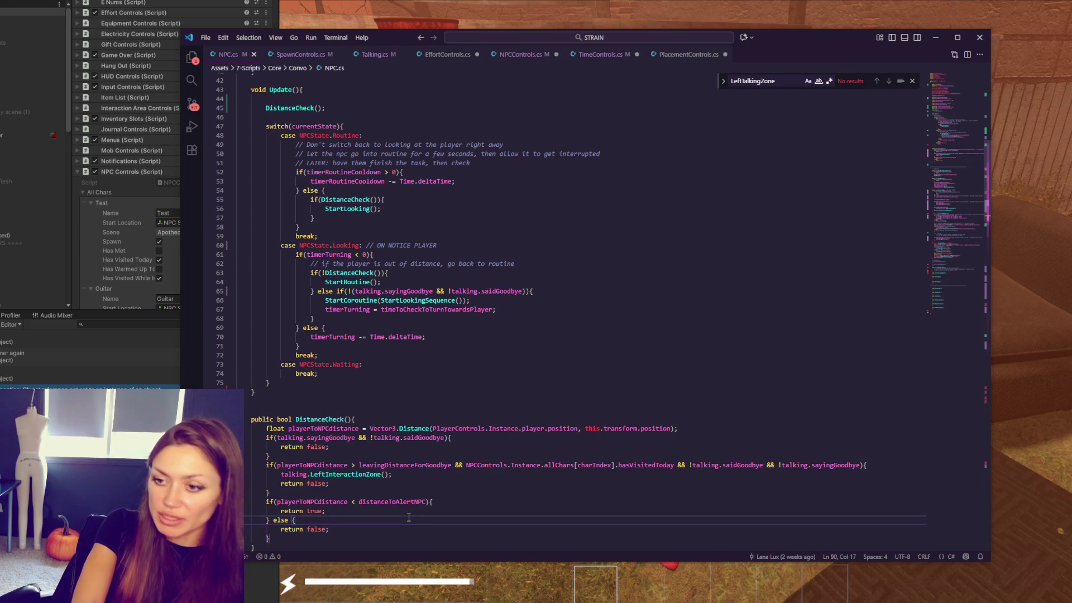
{"action": "key", "text": "ctrl+s"}
Step: Check the StartLooking and DistanceCheck usages, then return to Talking.cs
{"action": "double_click", "coordinate": [350, 274]}
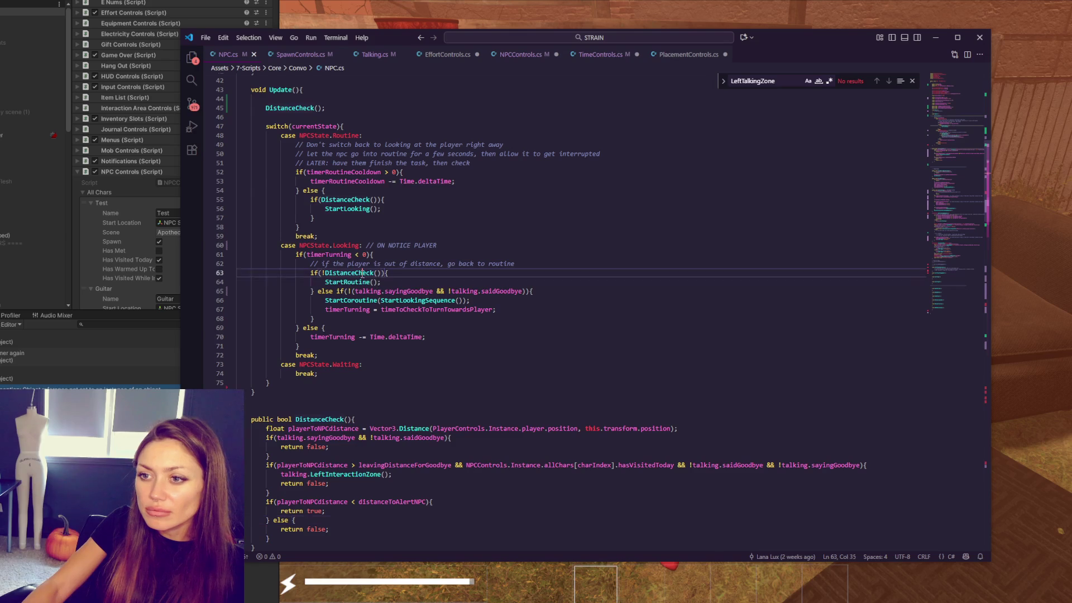
{"action": "left_click", "coordinate": [387, 208]}
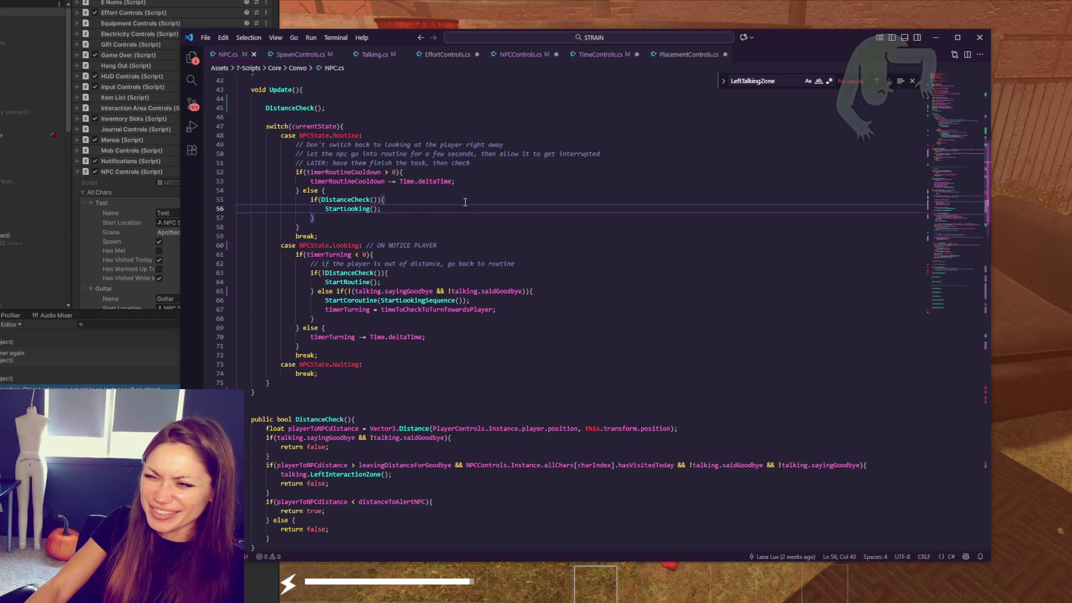
{"action": "double_click", "coordinate": [341, 209]}
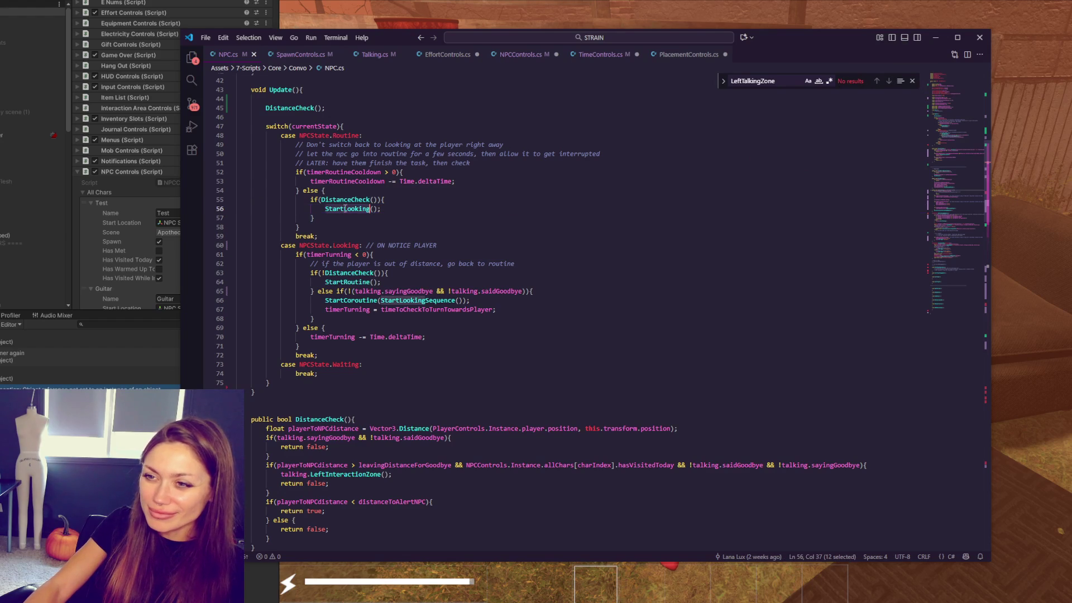
{"action": "left_click", "coordinate": [376, 219]}
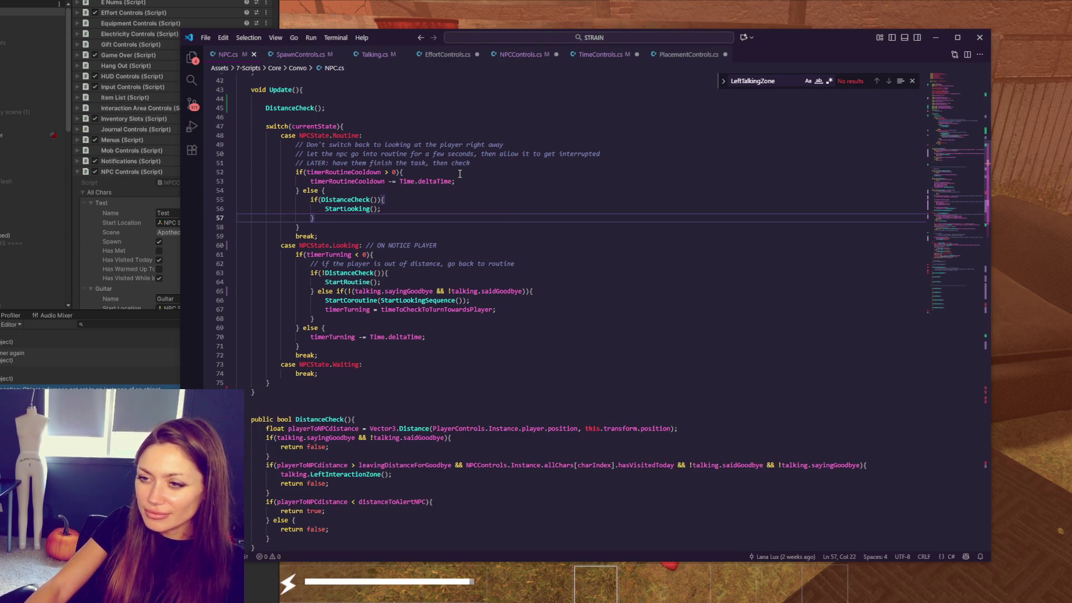
{"action": "left_click", "coordinate": [375, 53]}
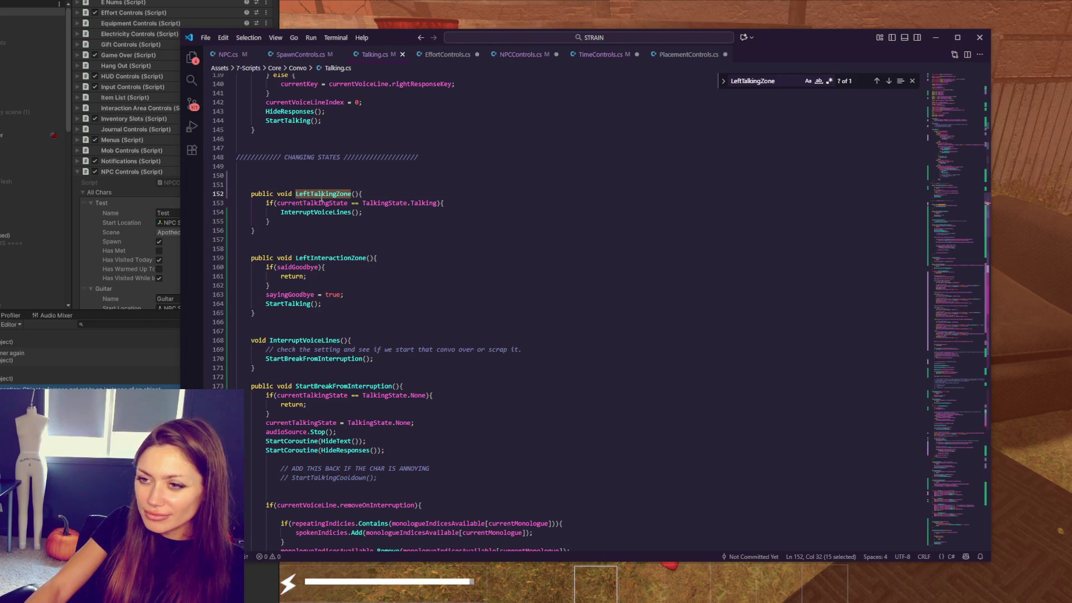
{"action": "double_click", "coordinate": [321, 212]}
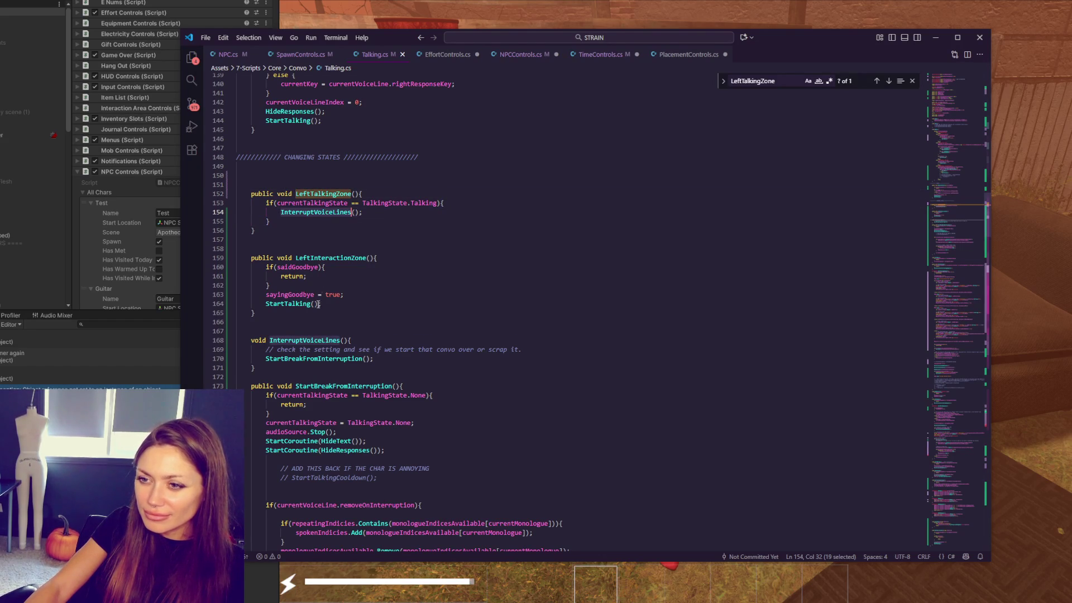
{"action": "double_click", "coordinate": [314, 359]}
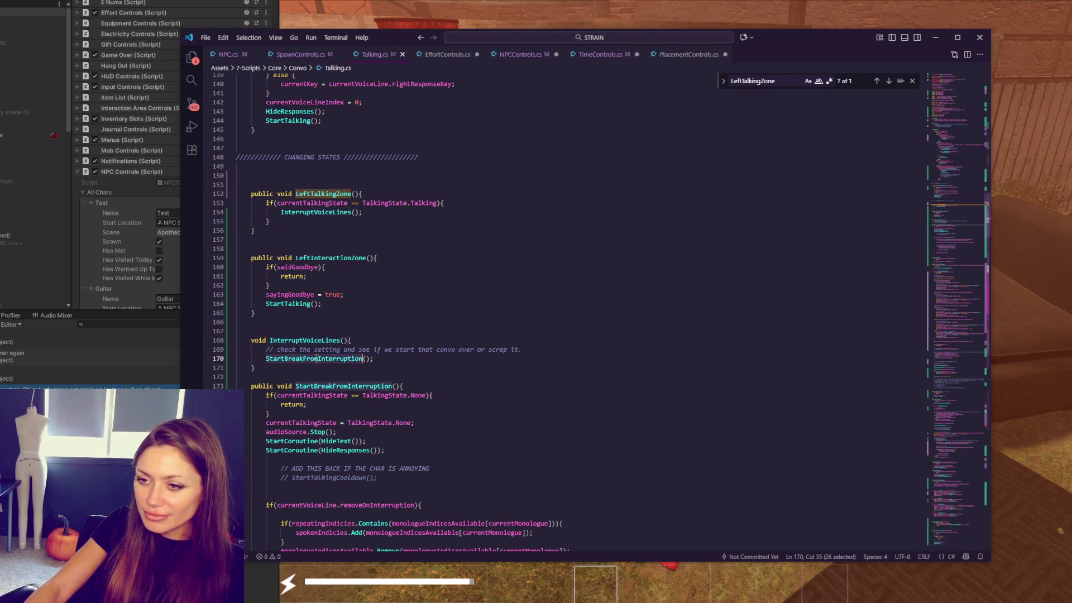
{"action": "double_click", "coordinate": [350, 386]}
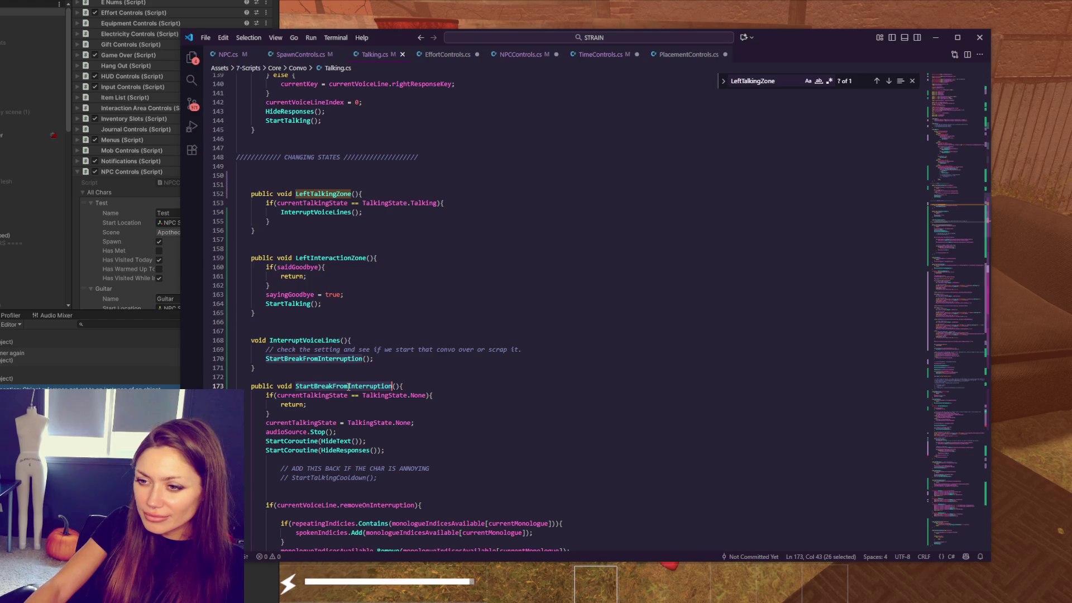
{"action": "scroll", "coordinate": [402, 386], "scroll_direction": "down", "scroll_amount": 3}
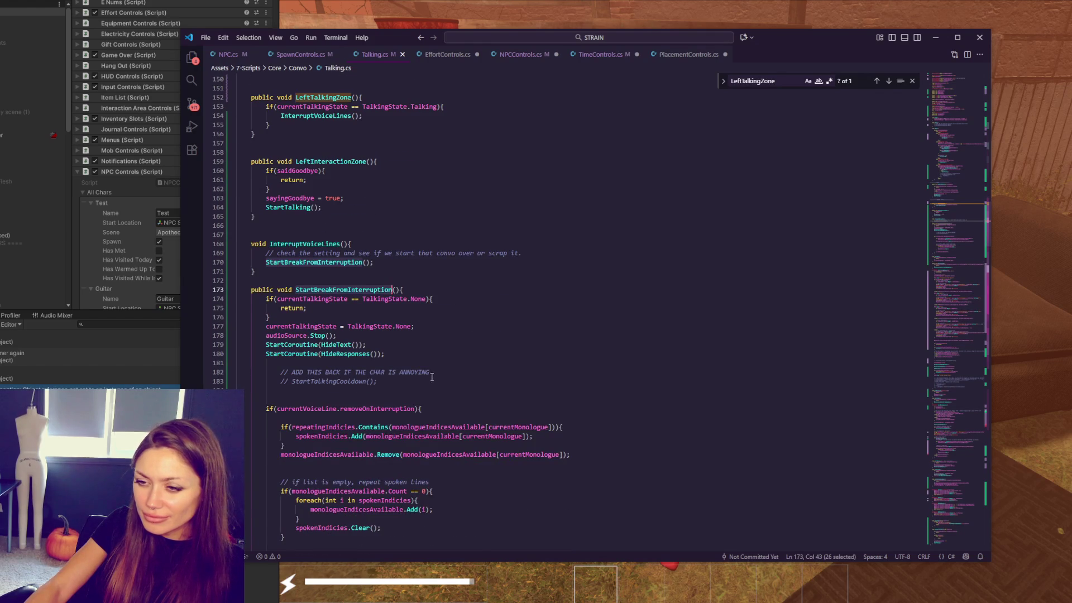
{"action": "scroll", "coordinate": [429, 381], "scroll_direction": "down", "scroll_amount": 4}
{"action": "scroll", "coordinate": [430, 378], "scroll_direction": "up", "scroll_amount": 3}
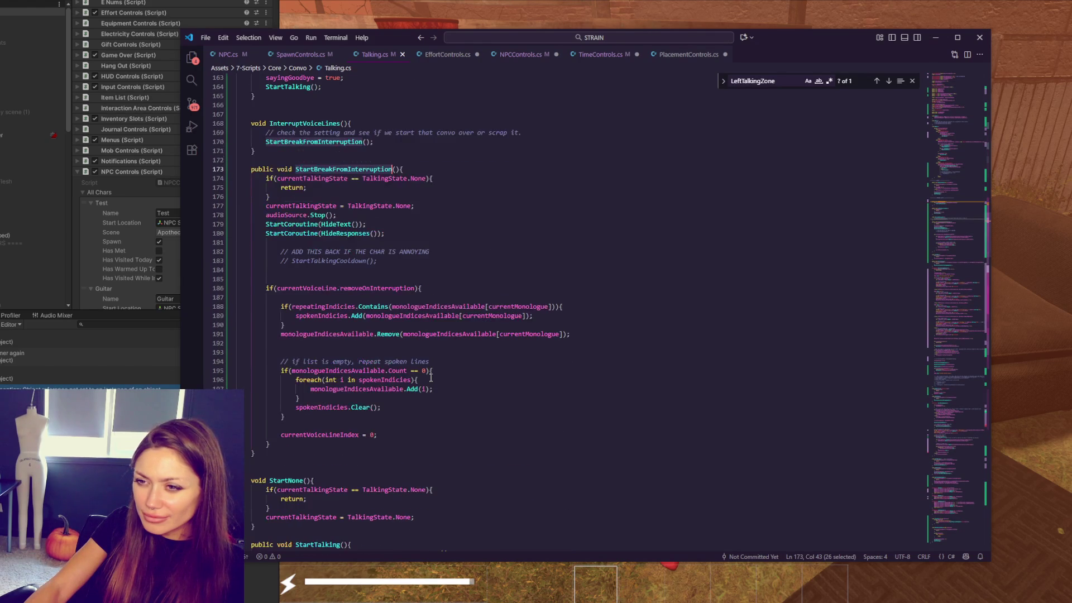
{"action": "scroll", "coordinate": [432, 377], "scroll_direction": "up", "scroll_amount": 2}
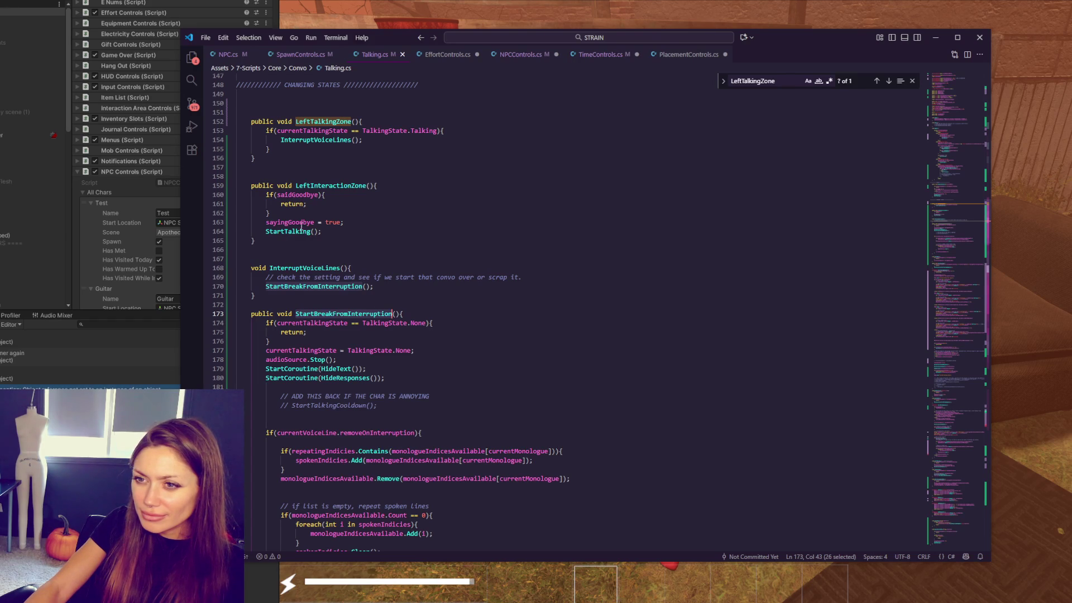
{"action": "double_click", "coordinate": [324, 122]}
Step: Change line 153's condition to TalkingState.Talking && talkingTimerSet, replacing timerStarted and the || operator
{"action": "left_click", "coordinate": [456, 135]}
{"action": "key", "text": "Left"}
{"action": "key", "text": "Left"}
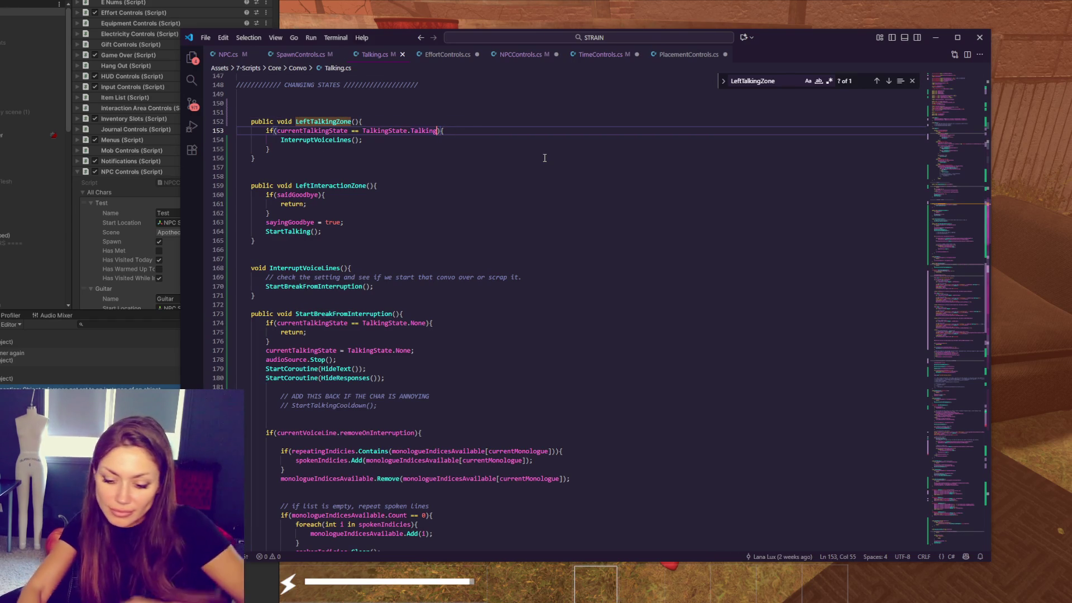
{"action": "type", "text": "|| "}
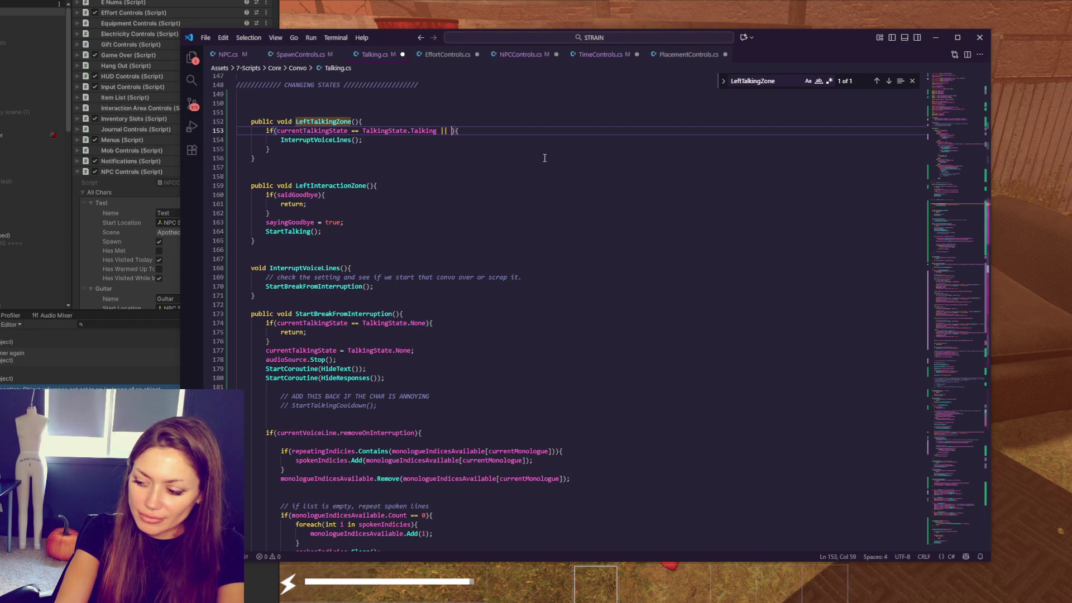
{"action": "type", "text": "timer"}
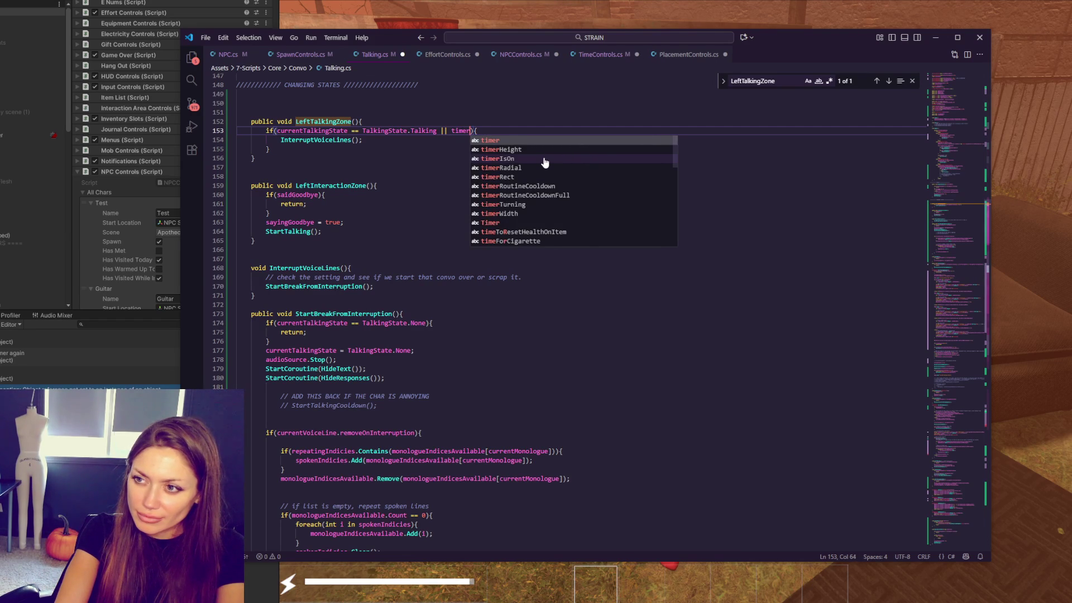
{"action": "type", "text": "Started"}
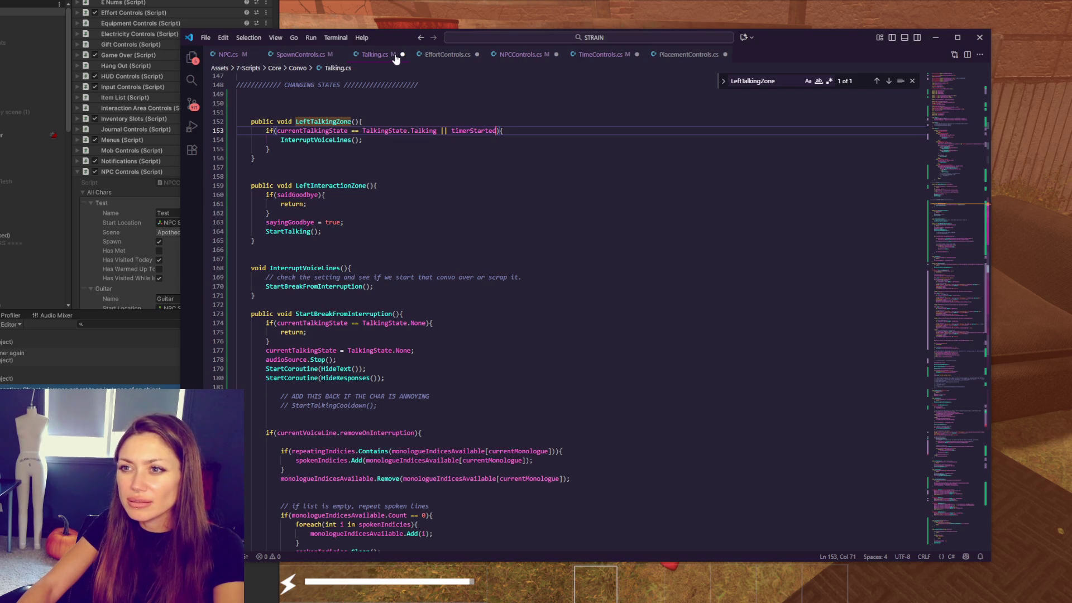
{"action": "scroll", "coordinate": [691, 180], "scroll_direction": "up", "scroll_amount": 5}
{"action": "scroll", "coordinate": [691, 180], "scroll_direction": "up", "scroll_amount": 5}
{"action": "mouse_move", "coordinate": [968, 251]}
{"action": "left_mouse_down"}
{"action": "mouse_move", "coordinate": [972, 136]}
{"action": "mouse_move", "coordinate": [963, 190]}
{"action": "left_mouse_up"}
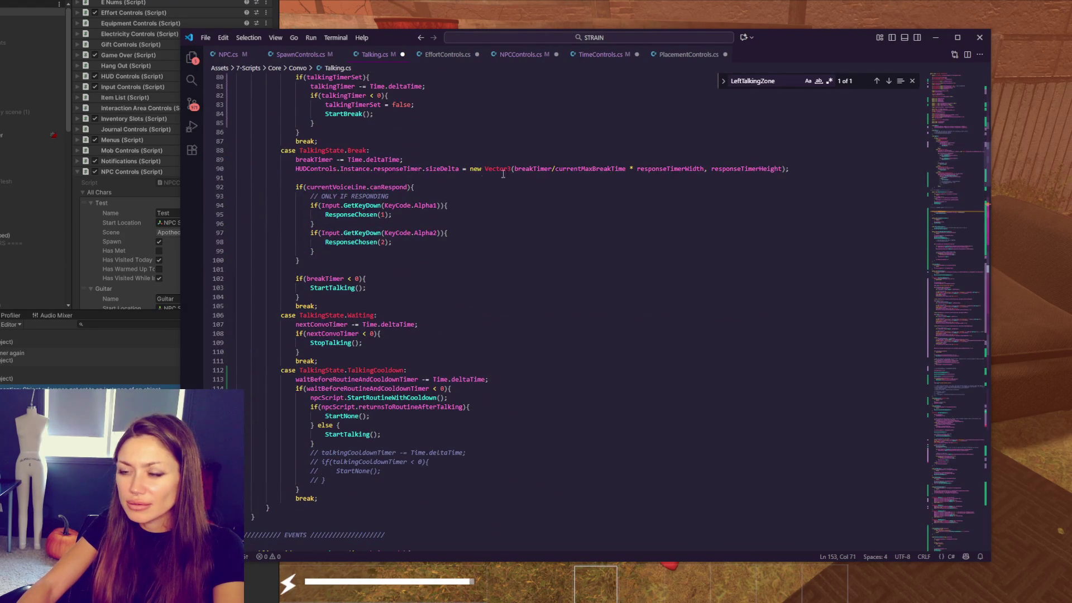
{"action": "scroll", "coordinate": [393, 174], "scroll_direction": "up", "scroll_amount": 5}
{"action": "double_click", "coordinate": [319, 225]}
{"action": "key", "text": "ctrl+c"}
{"action": "scroll", "coordinate": [419, 243], "scroll_direction": "down", "scroll_amount": 9}
{"action": "scroll", "coordinate": [482, 249], "scroll_direction": "down", "scroll_amount": 9}
{"action": "double_click", "coordinate": [475, 384]}
{"action": "key", "text": "ctrl+v"}
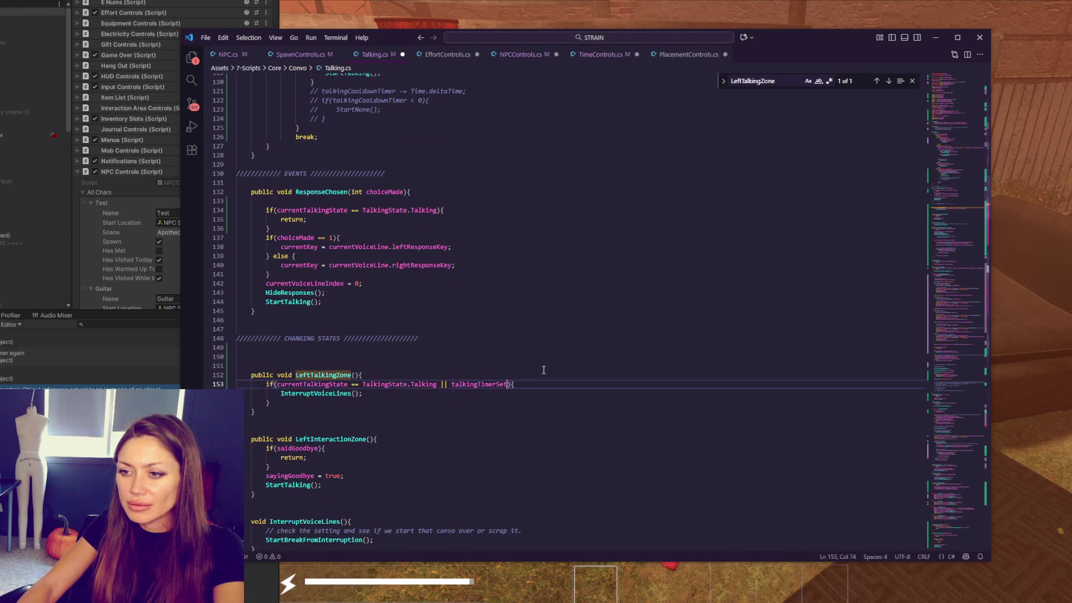
{"action": "left_click", "coordinate": [446, 383]}
{"action": "key", "text": "BackSpace"}
{"action": "key", "text": "BackSpace"}
{"action": "type", "text": "^&&"}
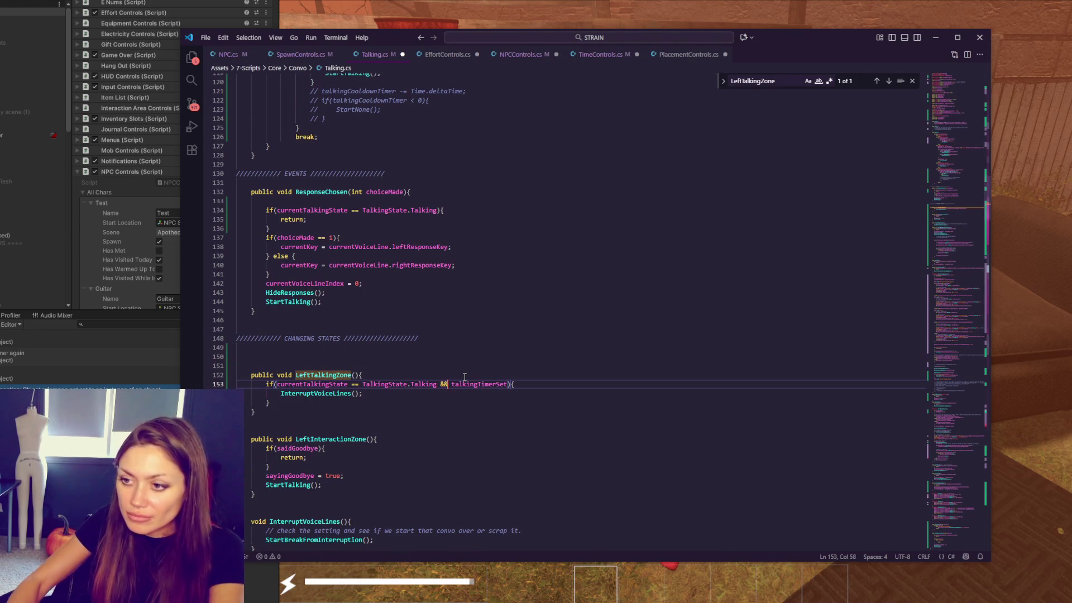
Step: Add a trailing explanatory // comment to line 153, then switch back to Unity
{"action": "left_click", "coordinate": [524, 385]}
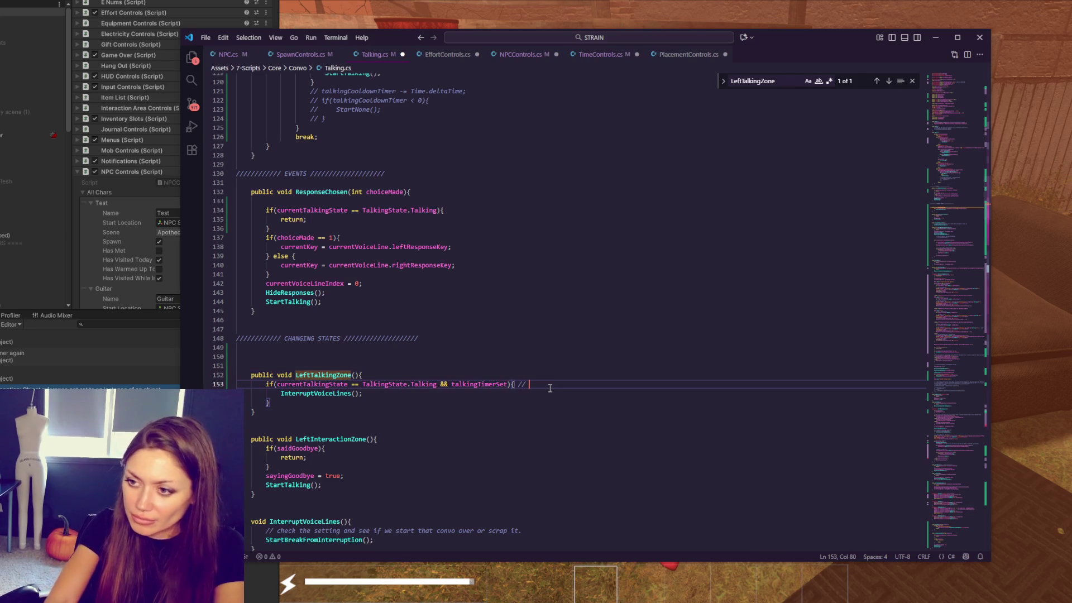
{"action": "type", "text": "// talking started only means it lok"}
{"action": "key", "text": "BackSpace"}
{"action": "type", "text": "oks for info that isn't set yet"}
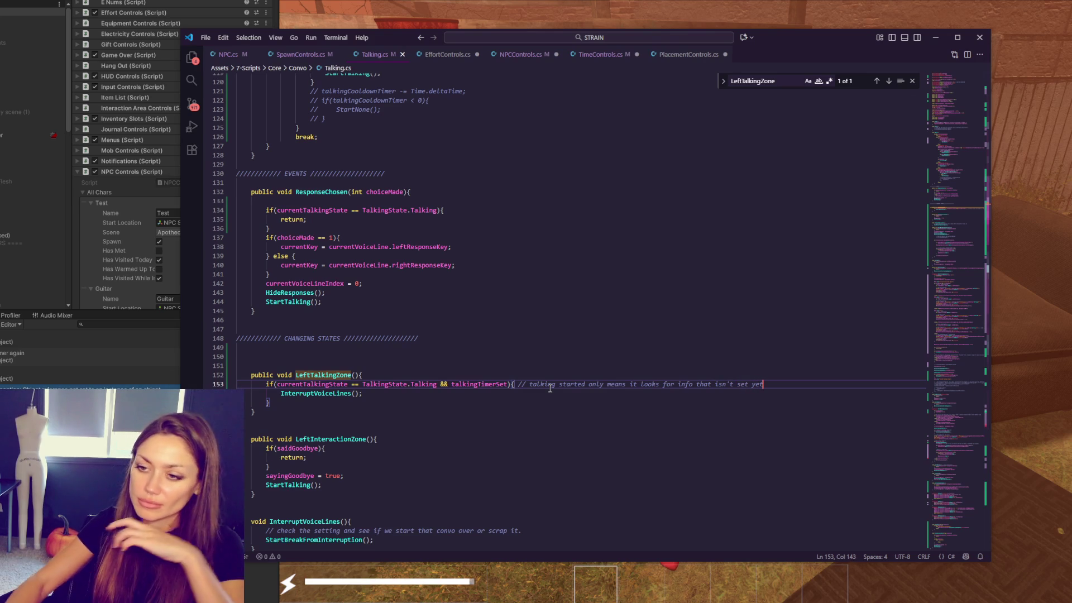
{"action": "left_click", "coordinate": [438, 383]}
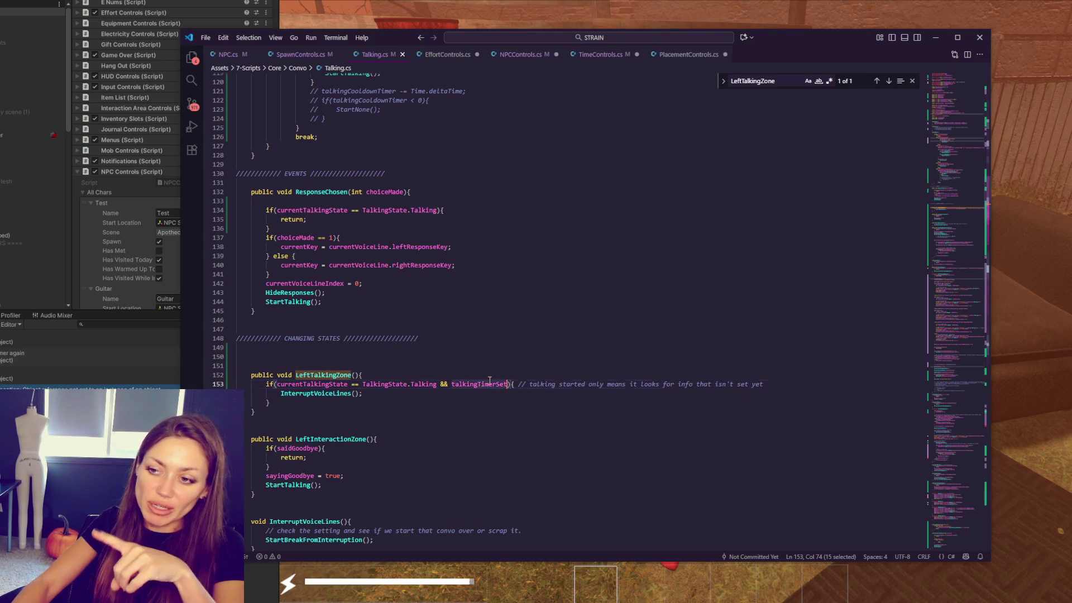
{"action": "key", "text": "alt+Tab"}
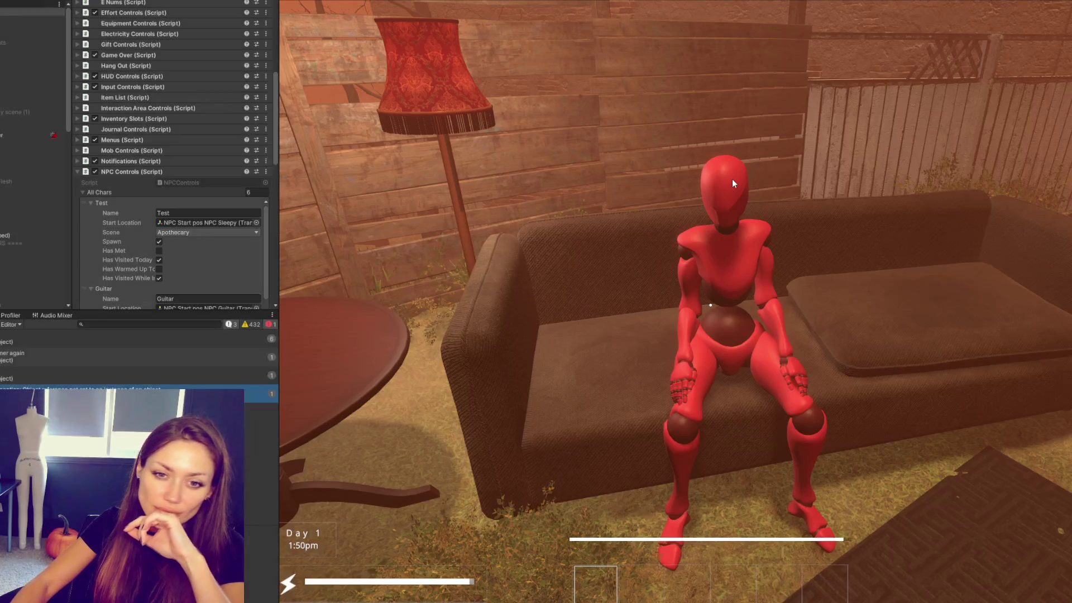
Step: Stop Play mode so Unity reloads the edited scripts
{"action": "key", "text": "ctrl+p"}
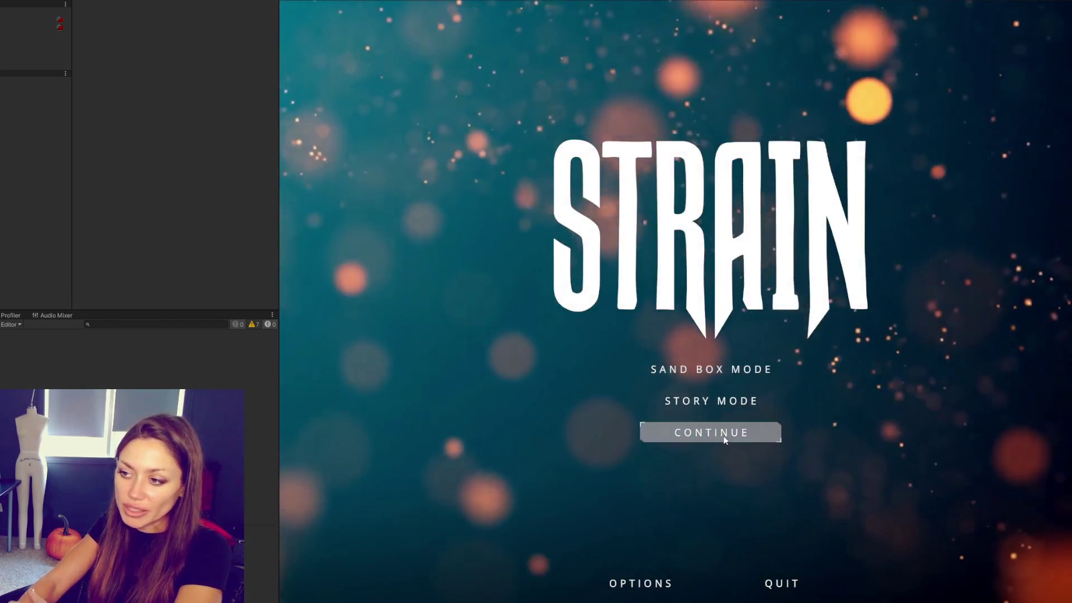
Step: Continue the saved game and walk up the path to the red mannequin on the couch, back away, and approach again
{"action": "left_click", "coordinate": [726, 435]}
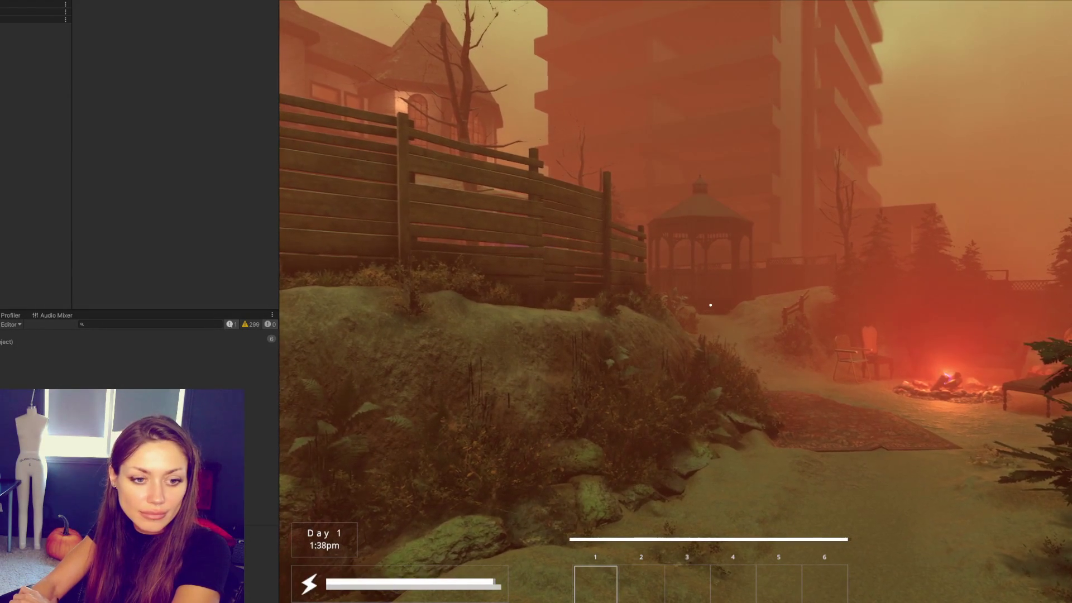
{"action": "key", "text": "w"}
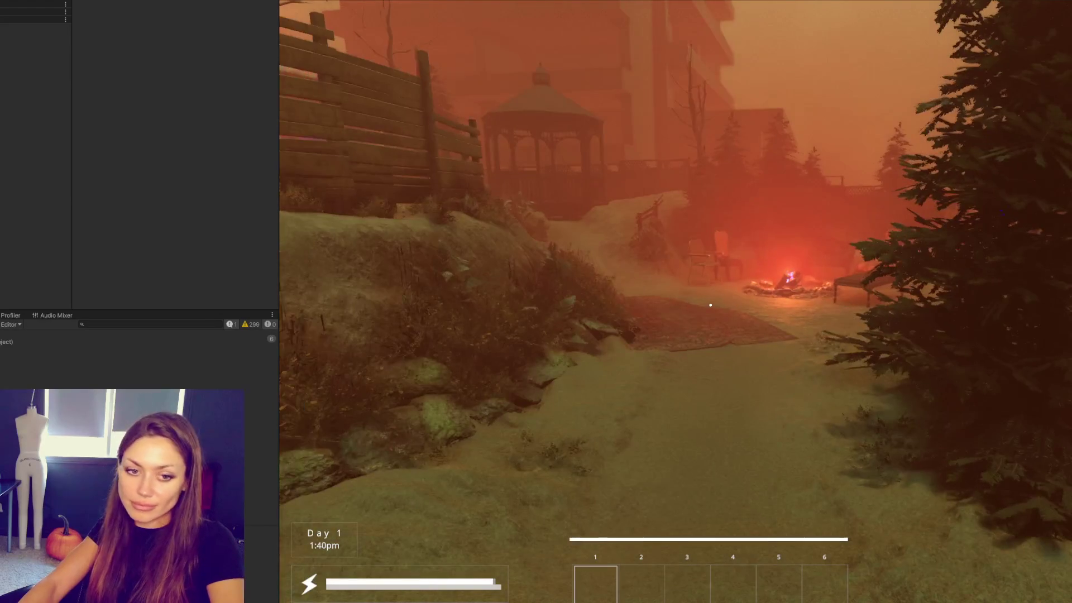
{"action": "key", "text": "w"}
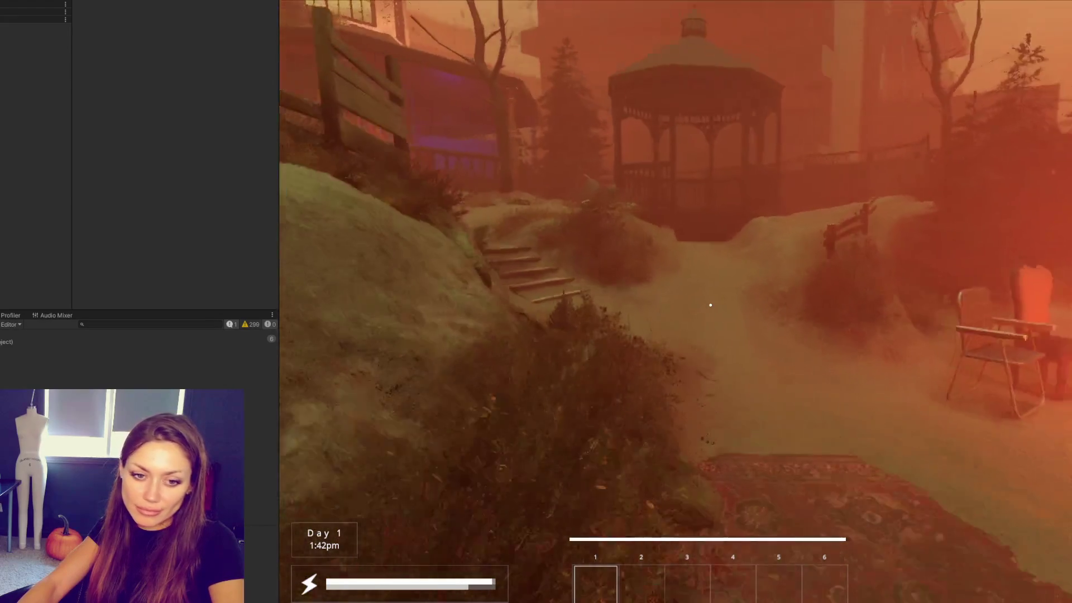
{"action": "key", "text": "w"}
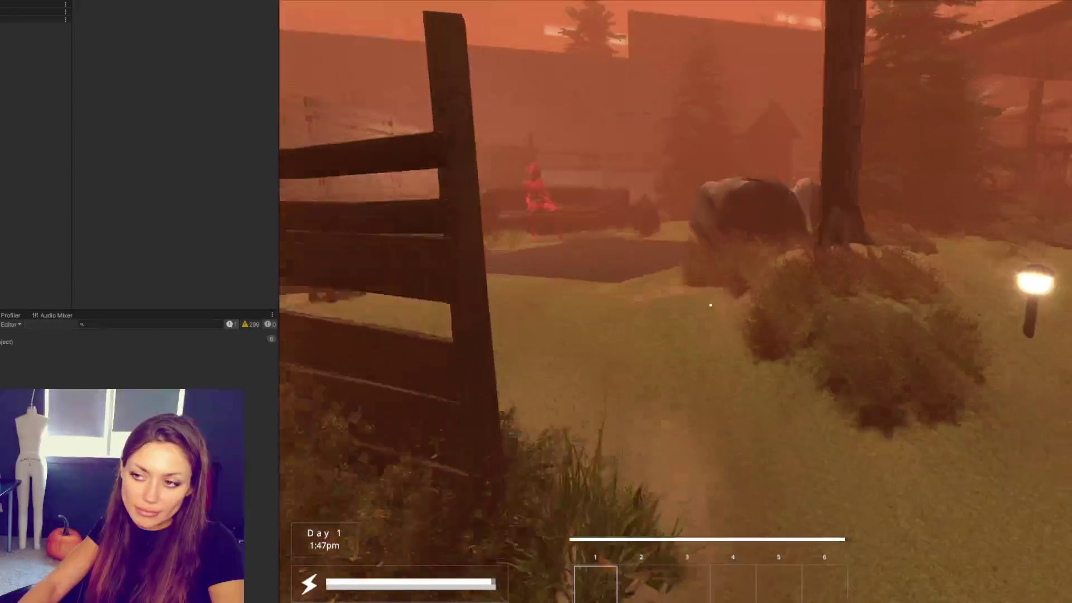
{"action": "key", "text": "w"}
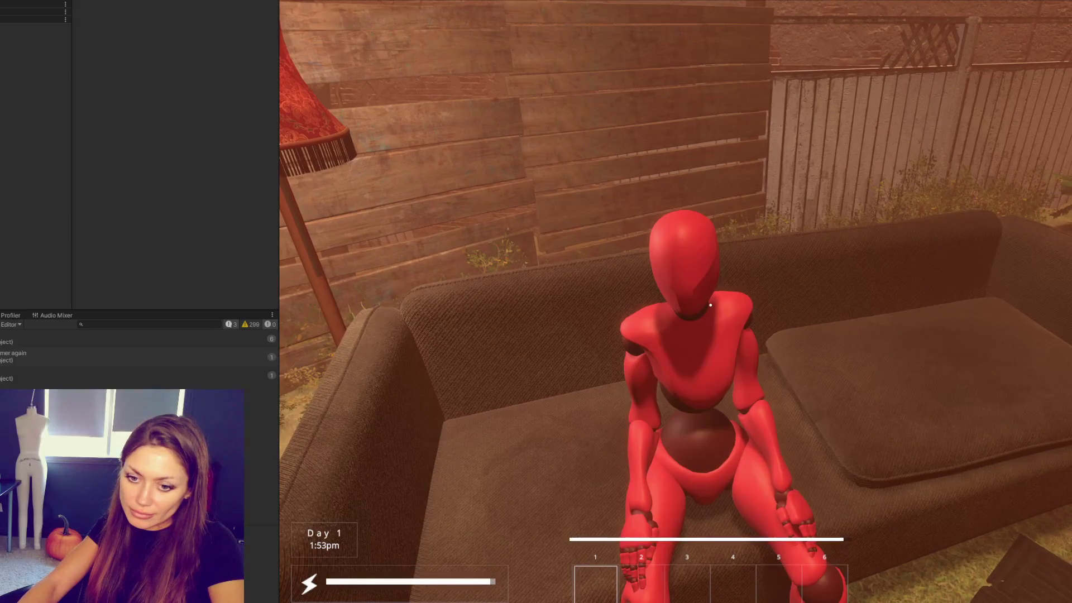
{"action": "key", "text": "s"}
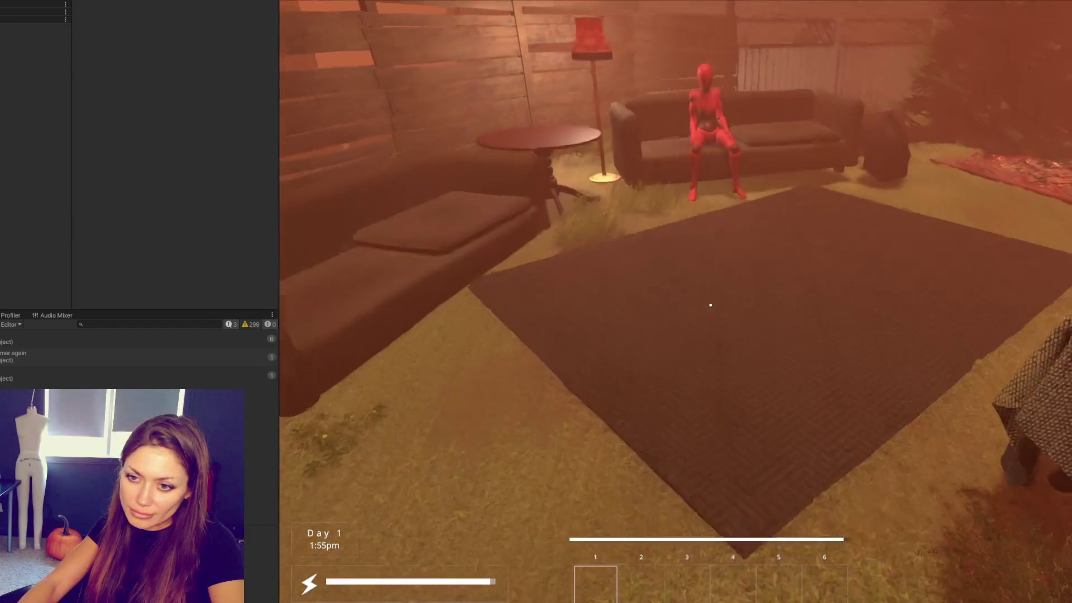
{"action": "key", "text": "s"}
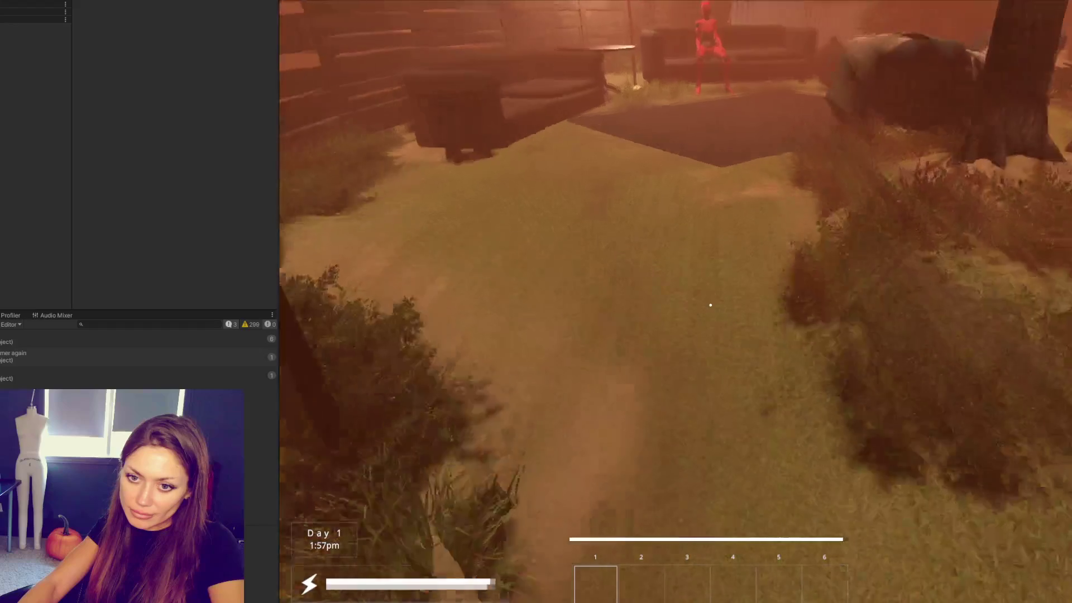
{"action": "key", "text": "w"}
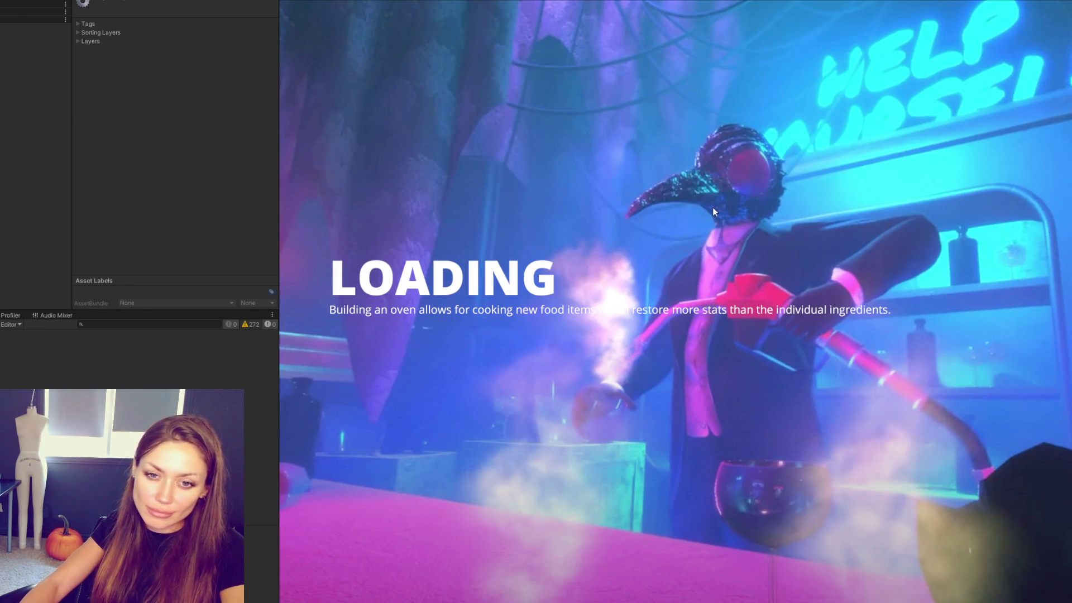
Step: Walk past the fire pit, chairs and stairway toward the couch, then bring up the pause menu's Stats page
{"action": "key", "text": "w"}
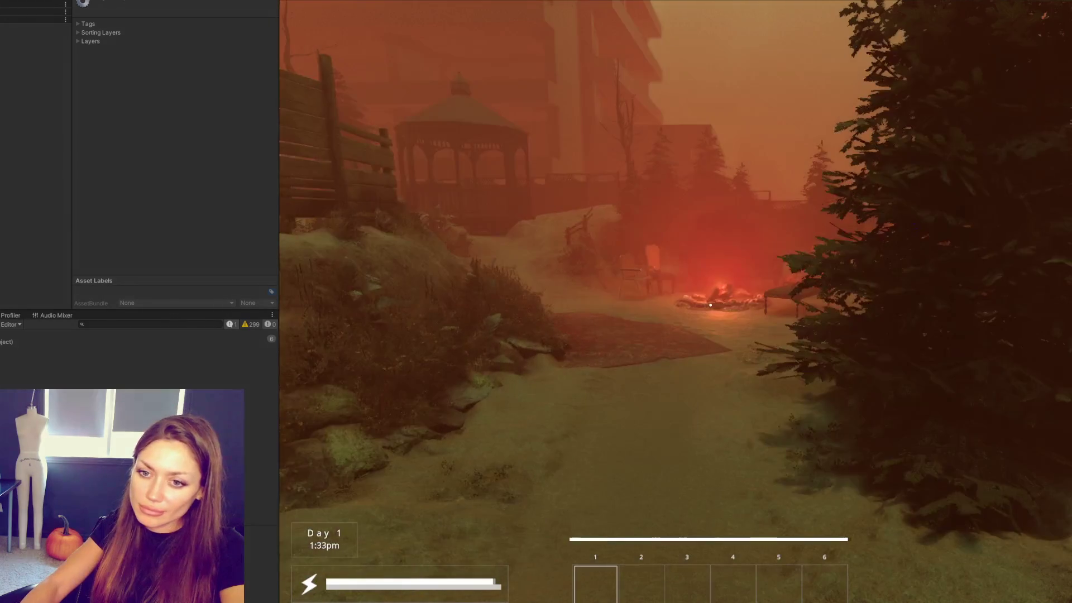
{"action": "key", "text": "w"}
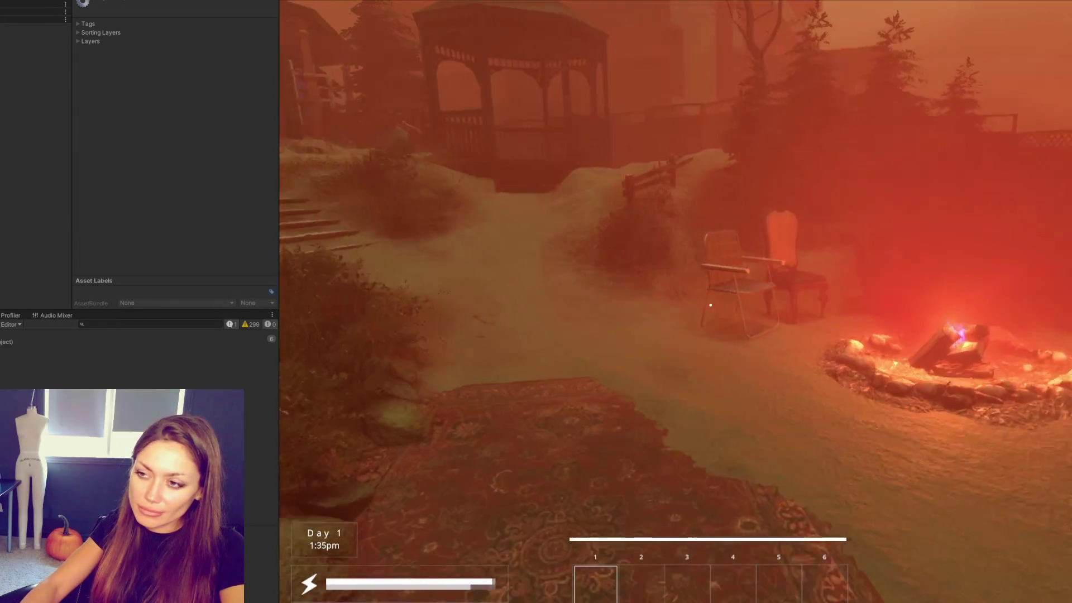
{"action": "key", "text": "w"}
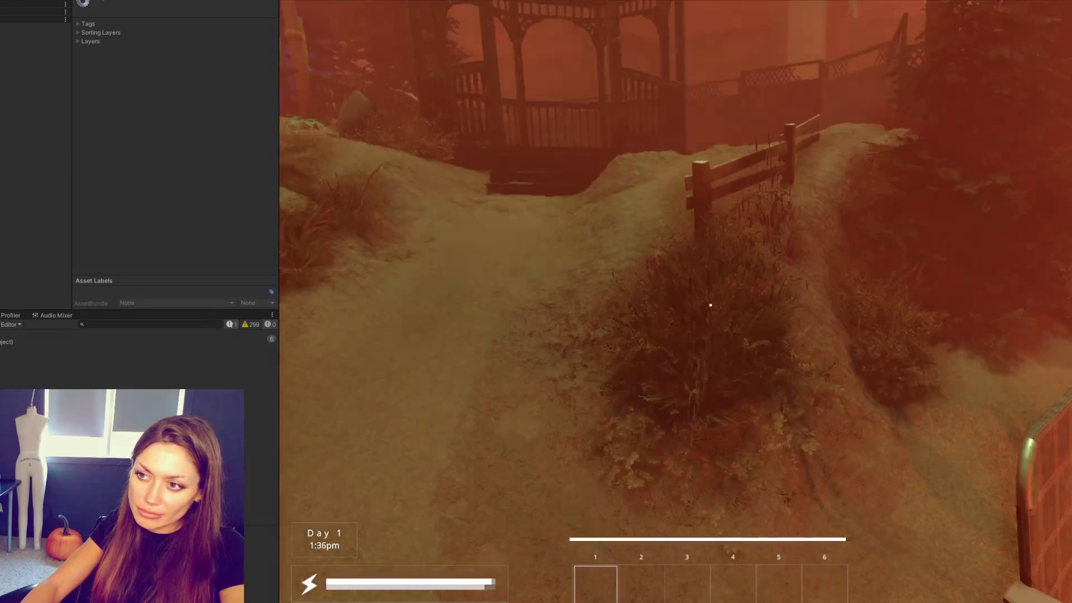
{"action": "key", "text": "w"}
{"action": "key", "text": "w"}
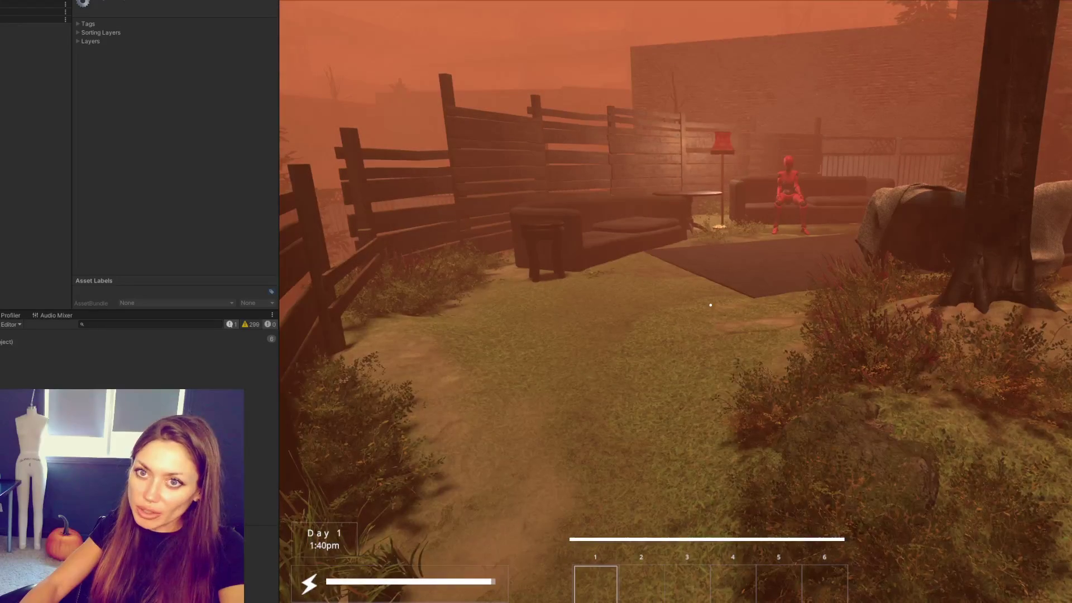
{"action": "key", "text": "Escape"}
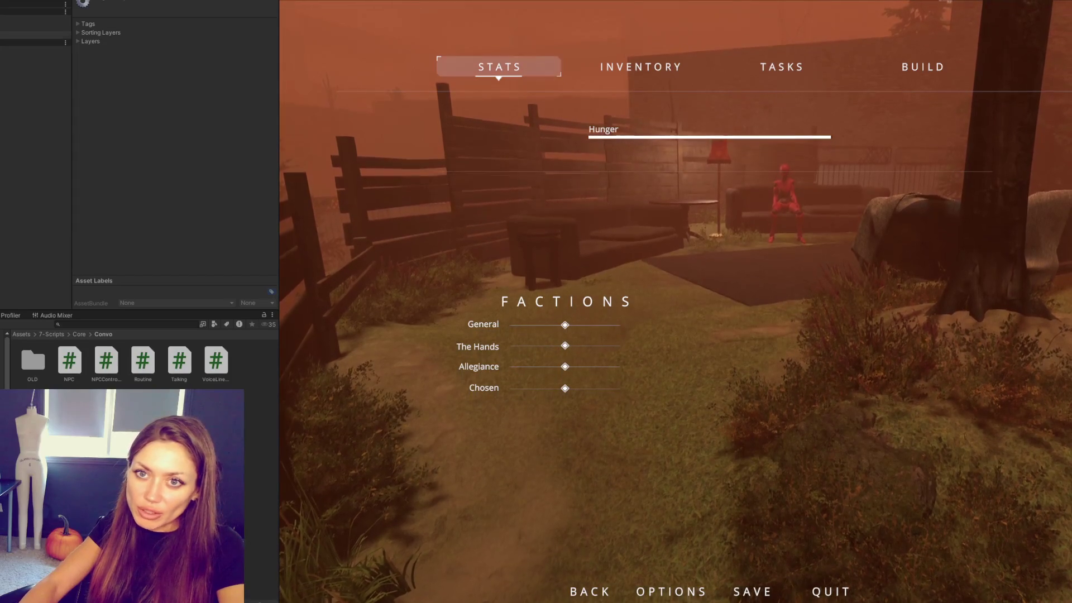
Step: Select the spawned Test NPC, enlarge the Inspector to show its Talking component, and resume play
{"action": "left_click", "coordinate": [34, 42]}
{"action": "scroll", "coordinate": [115, 214], "scroll_direction": "down", "scroll_amount": 5}
{"action": "scroll", "coordinate": [115, 211], "scroll_direction": "down", "scroll_amount": 5}
{"action": "scroll", "coordinate": [115, 211], "scroll_direction": "down", "scroll_amount": 5}
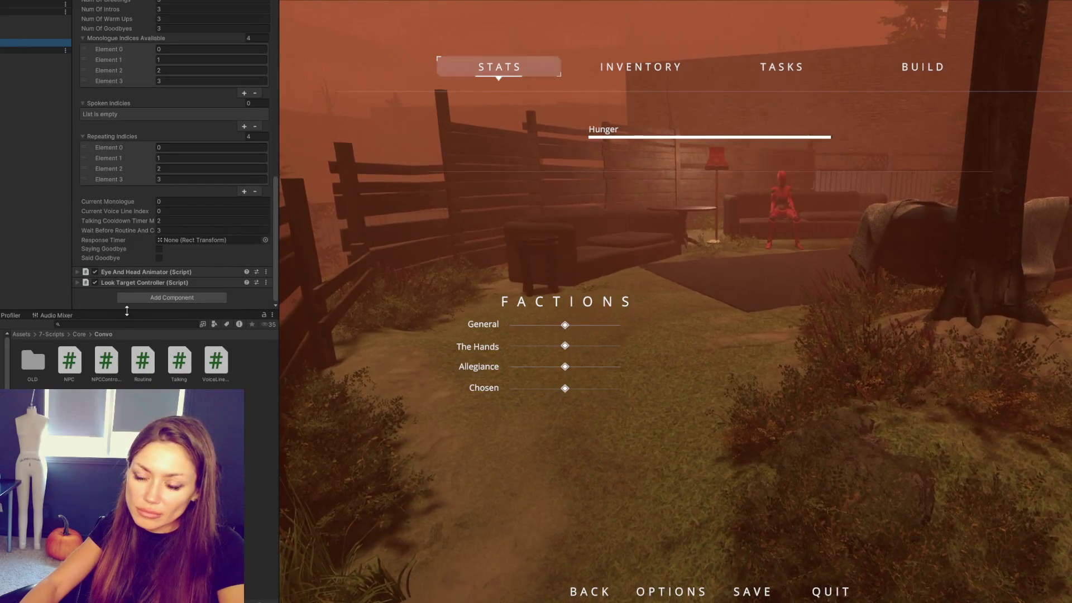
{"action": "left_click_drag", "start_coordinate": [126, 312], "coordinate": [126, 523]}
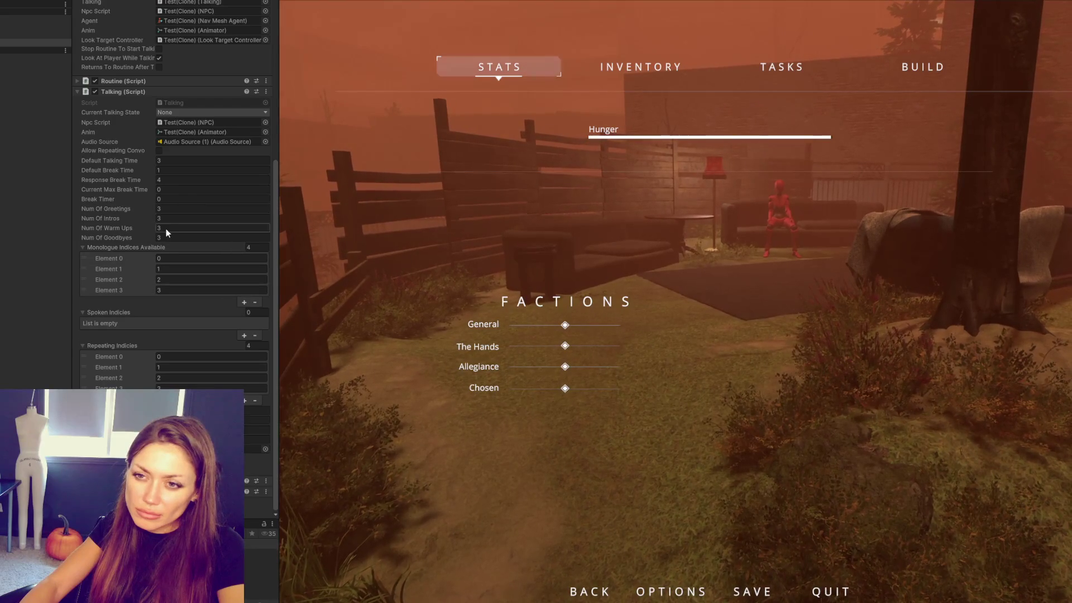
{"action": "scroll", "coordinate": [175, 252], "scroll_direction": "up", "scroll_amount": 3}
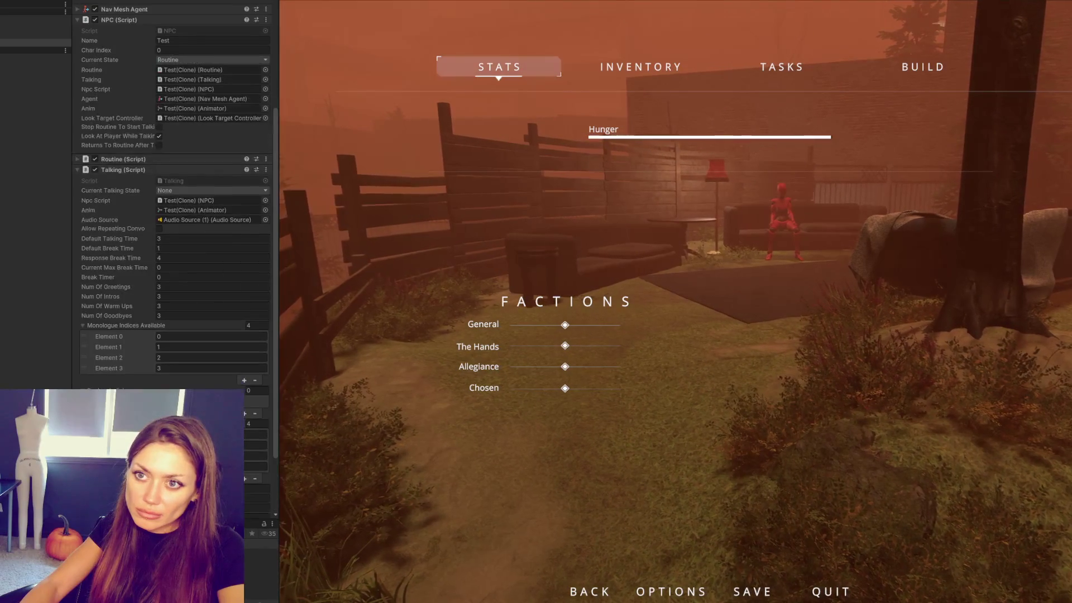
{"action": "key", "text": "Escape"}
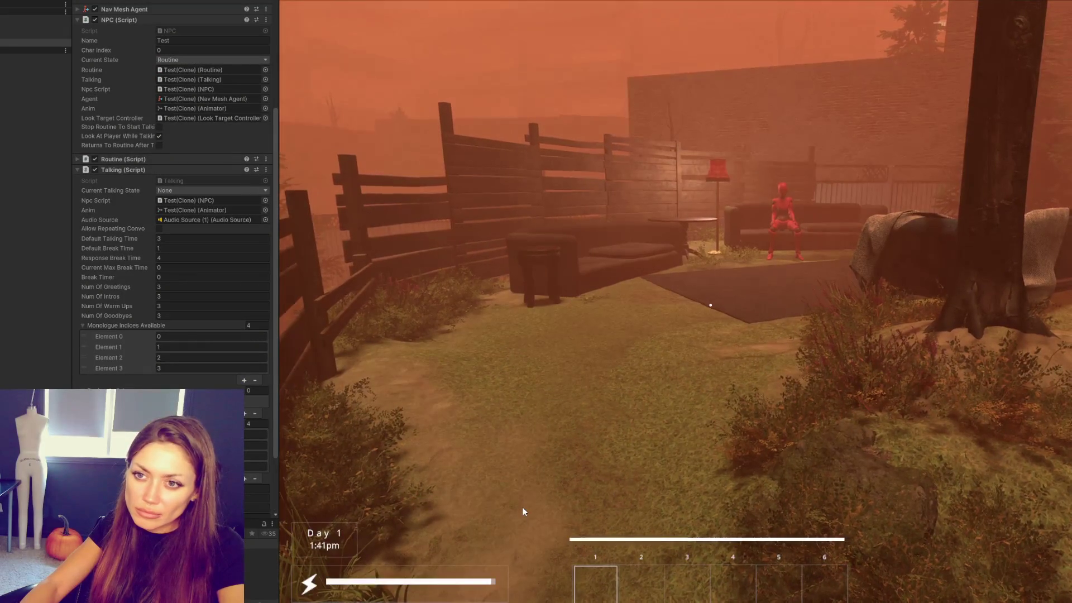
Step: Walk up to the red NPC so it greets and enters Talking Cooldown, then bring Talking.cs forward
{"action": "key", "text": "w"}
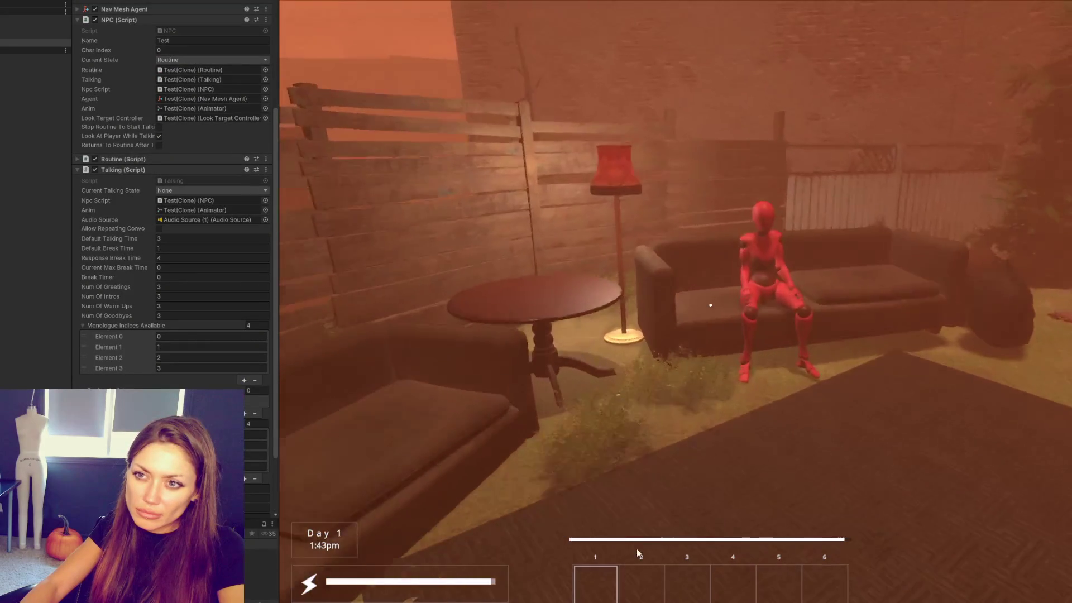
{"action": "key", "text": "w"}
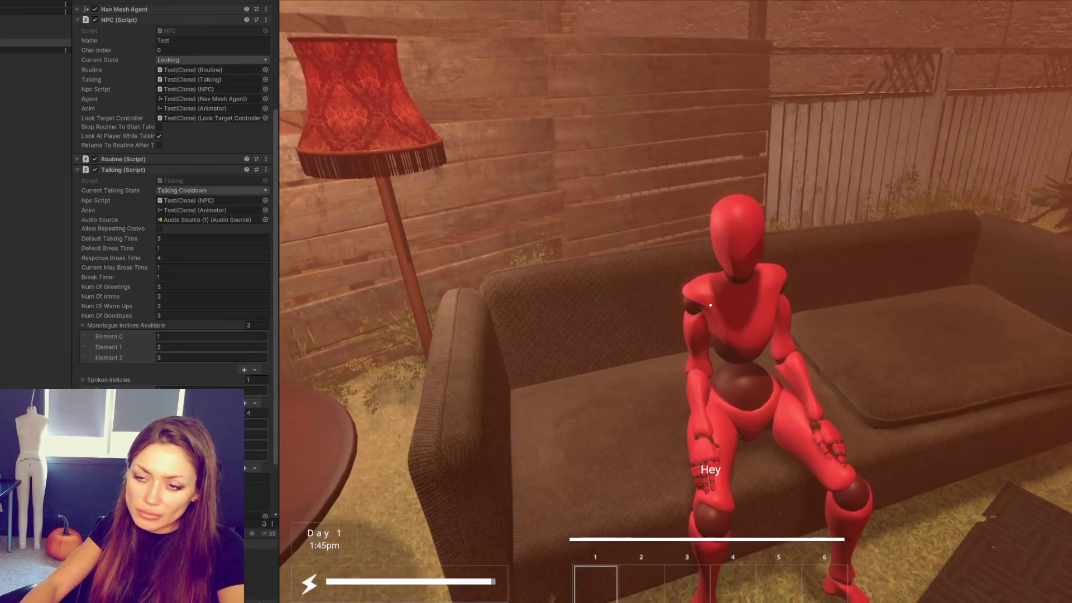
{"action": "key", "text": "s"}
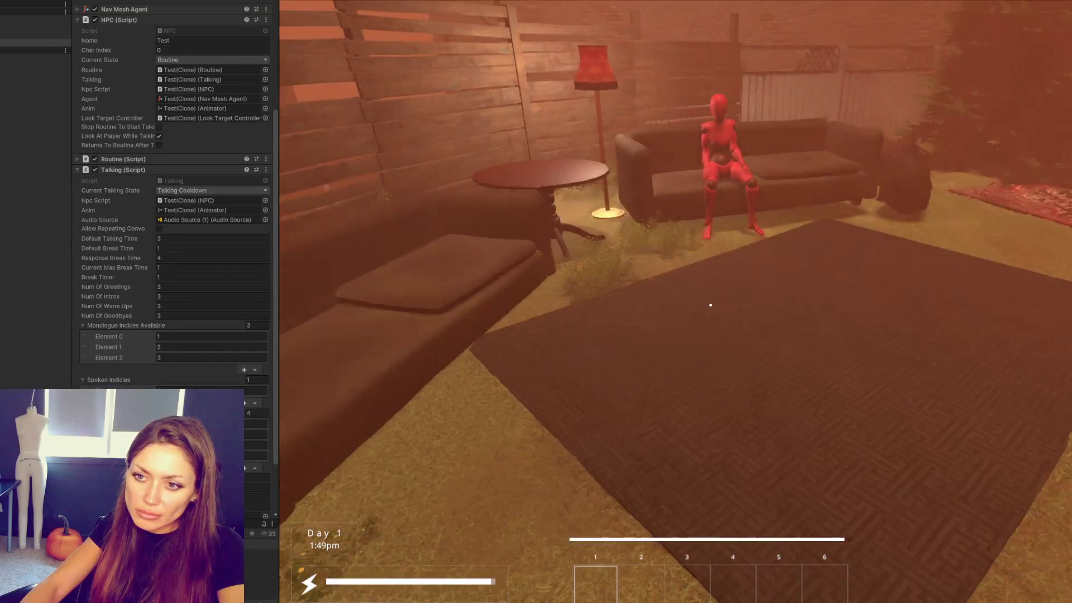
{"action": "key", "text": "w"}
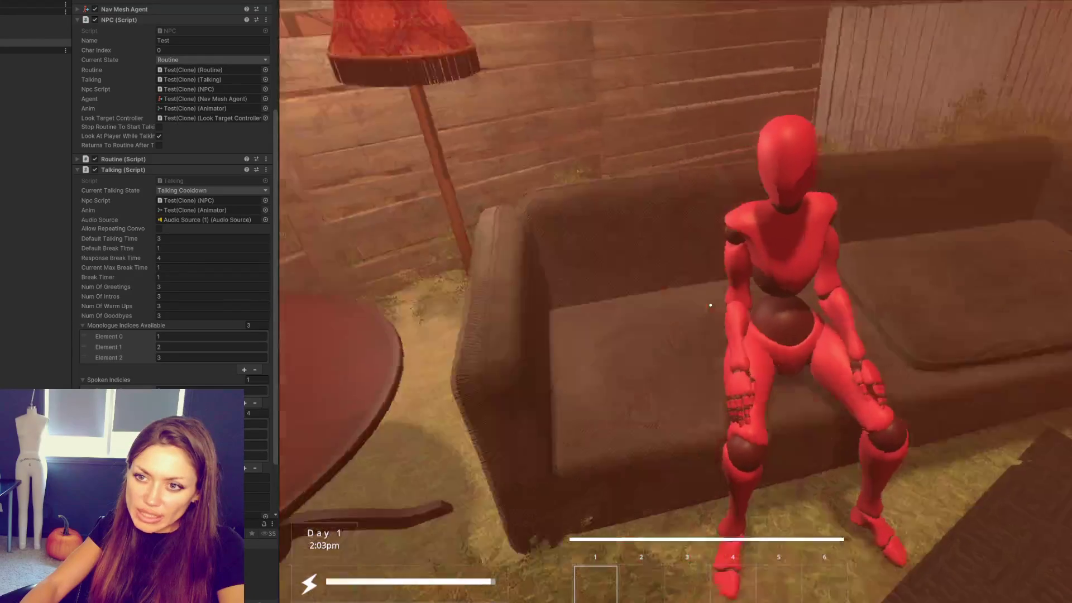
{"action": "key", "text": "alt+Tab"}
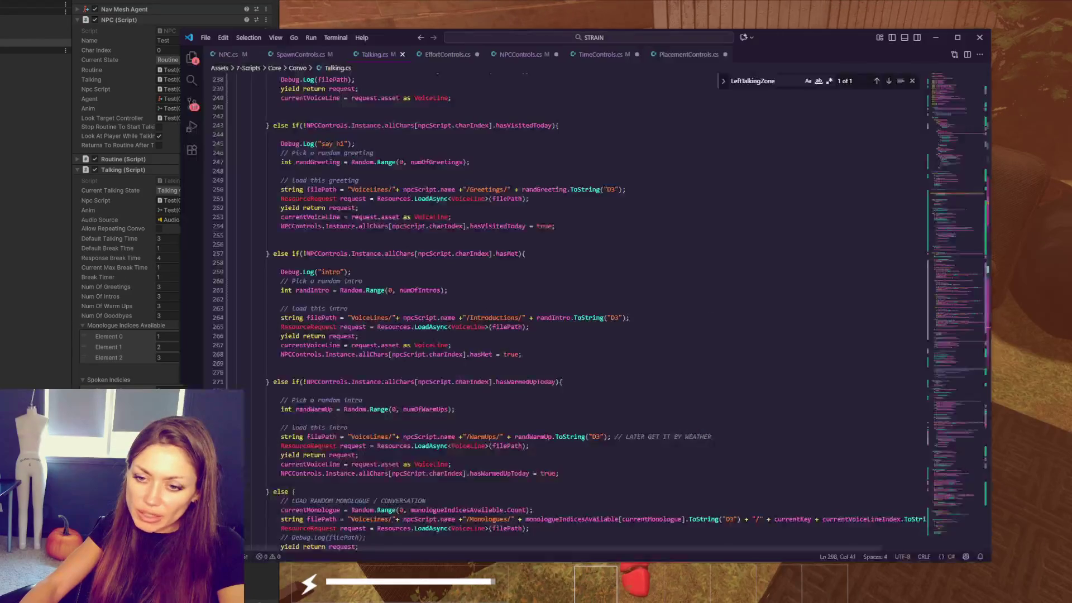
Step: Search Talking.cs for talkingcooldown and step to the TalkingCooldown case at line 112
{"action": "left_click", "coordinate": [539, 274]}
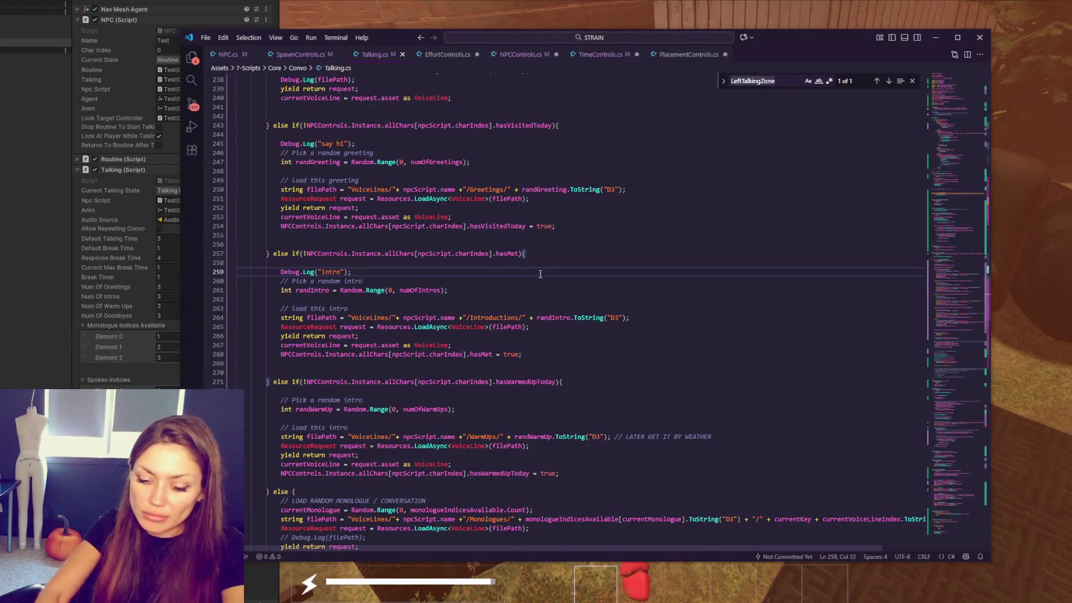
{"action": "key", "text": "ctrl+f"}
{"action": "type", "text": "talkingcooldown"}
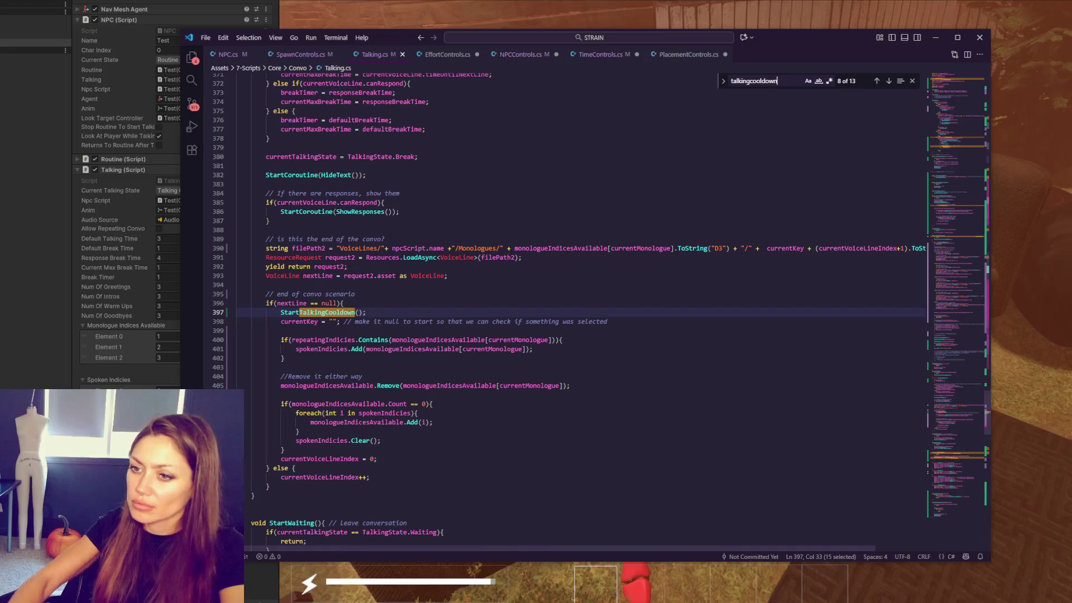
{"action": "key", "text": "Return"}
{"action": "key", "text": "Return"}
{"action": "key", "text": "Return"}
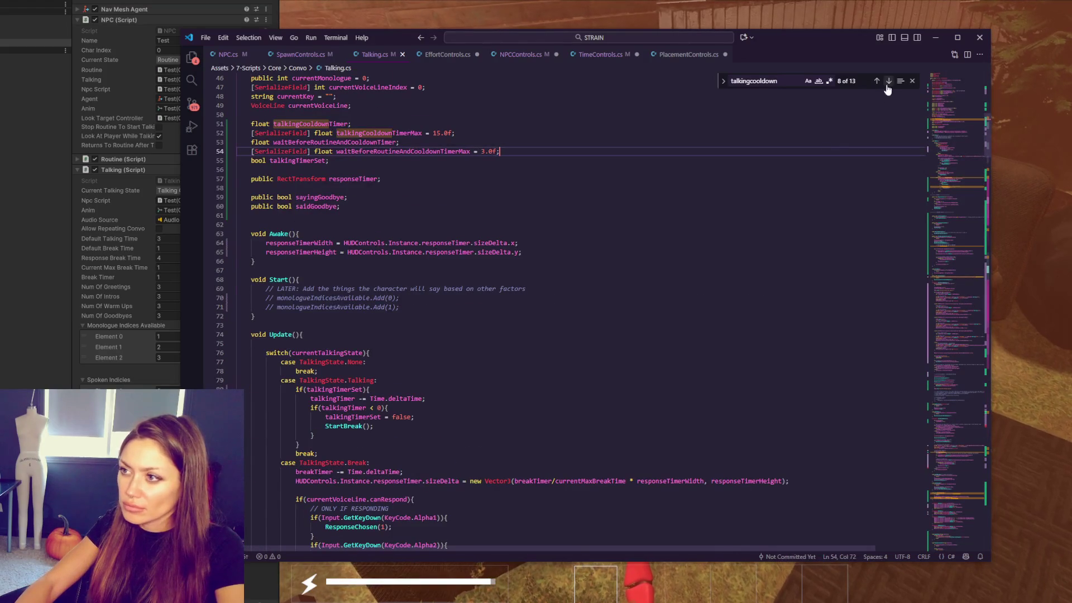
{"action": "left_click", "coordinate": [888, 81]}
Step: Highlight uses of waitBeforeRoutineAndCooldownTimer and returnsToRoutineAfterTalking in that case
{"action": "double_click", "coordinate": [394, 322]}
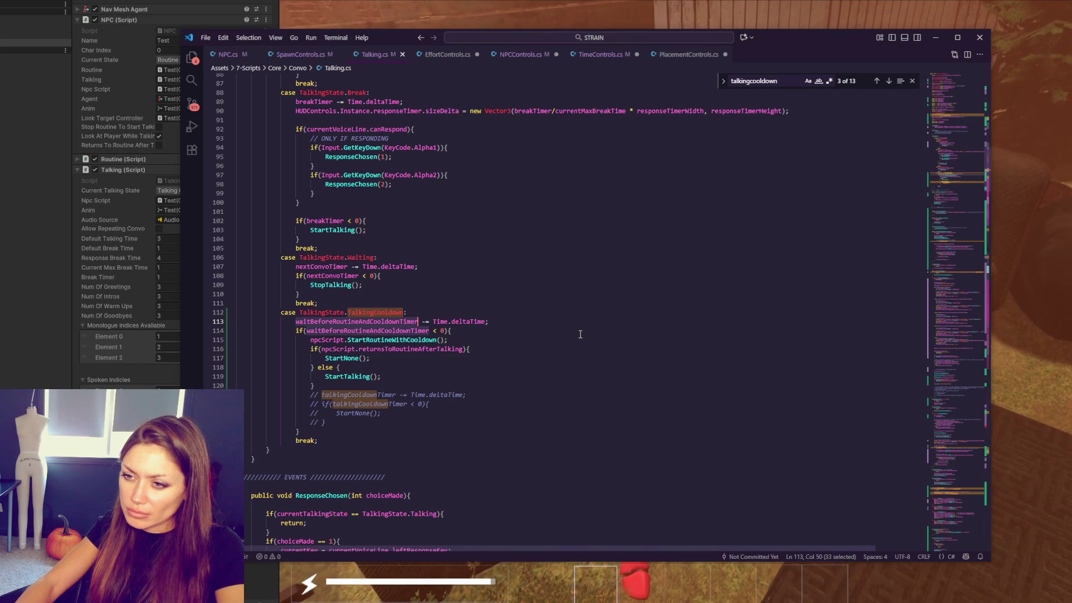
{"action": "double_click", "coordinate": [437, 351]}
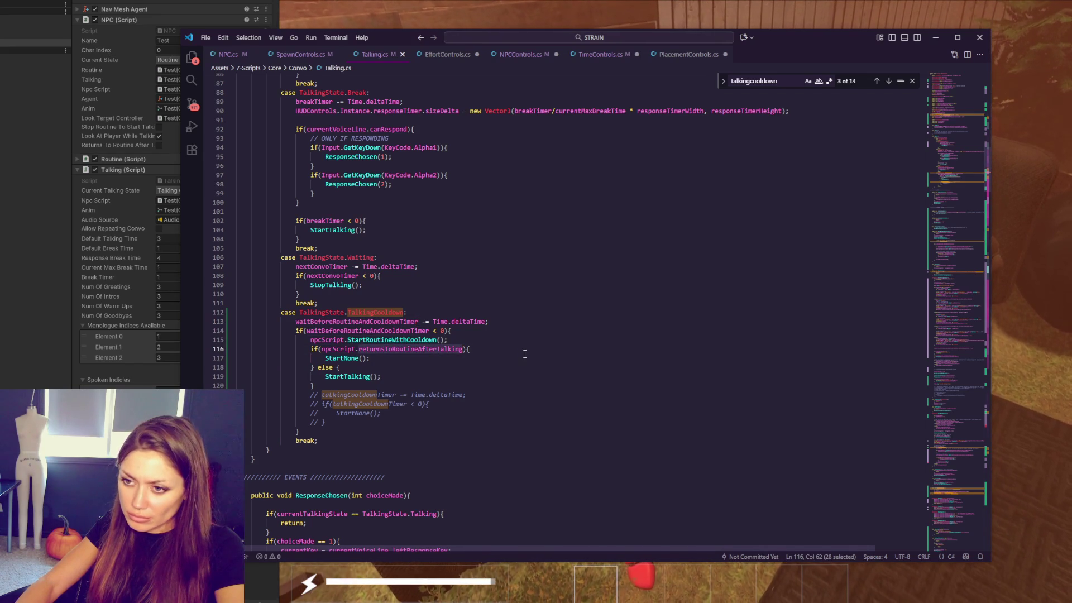
{"action": "double_click", "coordinate": [403, 322]}
Step: Add a Debug.Log printing waitBeforeRoutineAndCooldownTimer on a new line after line 113
{"action": "left_click", "coordinate": [487, 325]}
{"action": "key", "text": "Return"}
{"action": "type", "text": "Debug.Lo"}
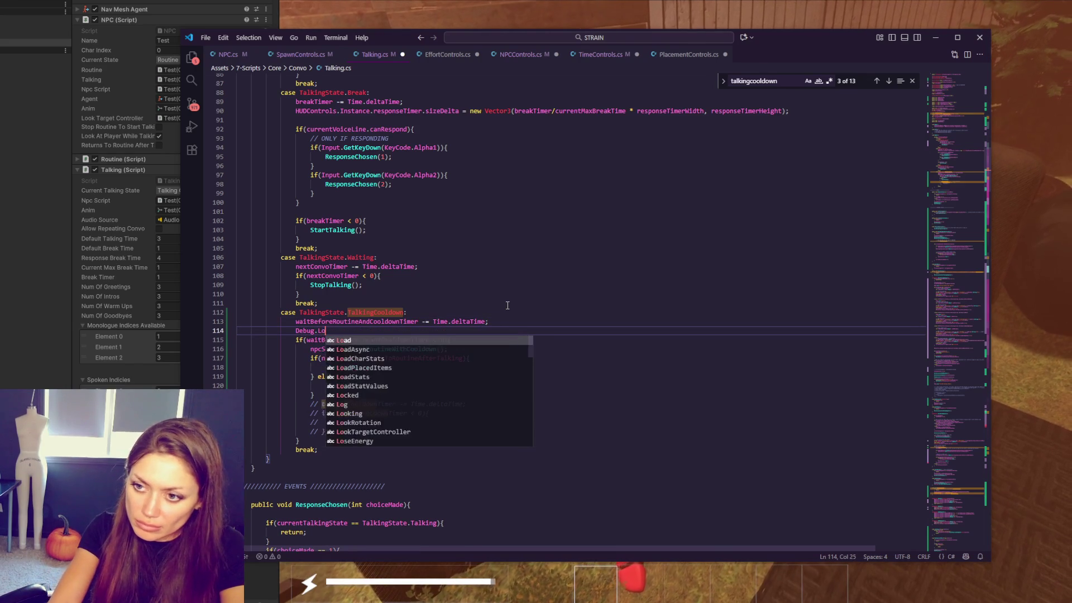
{"action": "type", "text": "g(\"?"}
{"action": "key", "text": "BackSpace"}
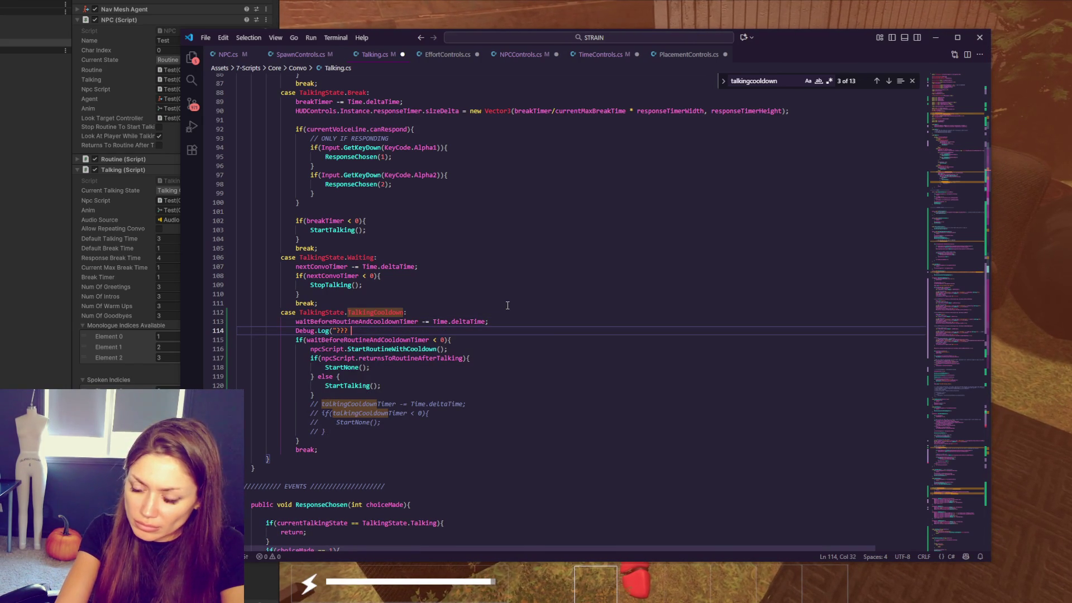
{"action": "type", "text": "?"}
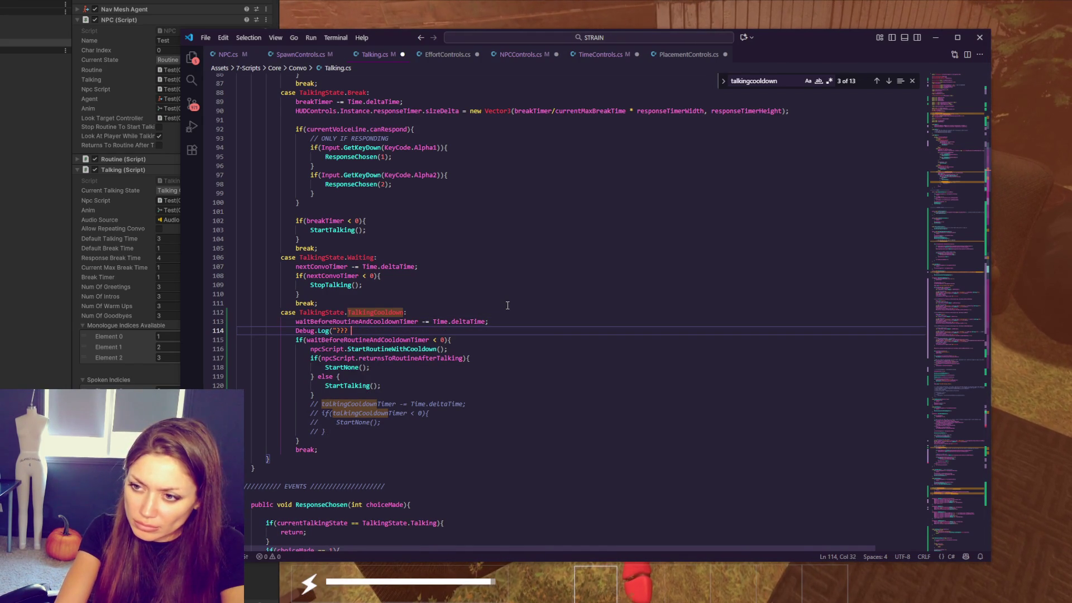
{"action": "type", "text": "\" + waitB"}
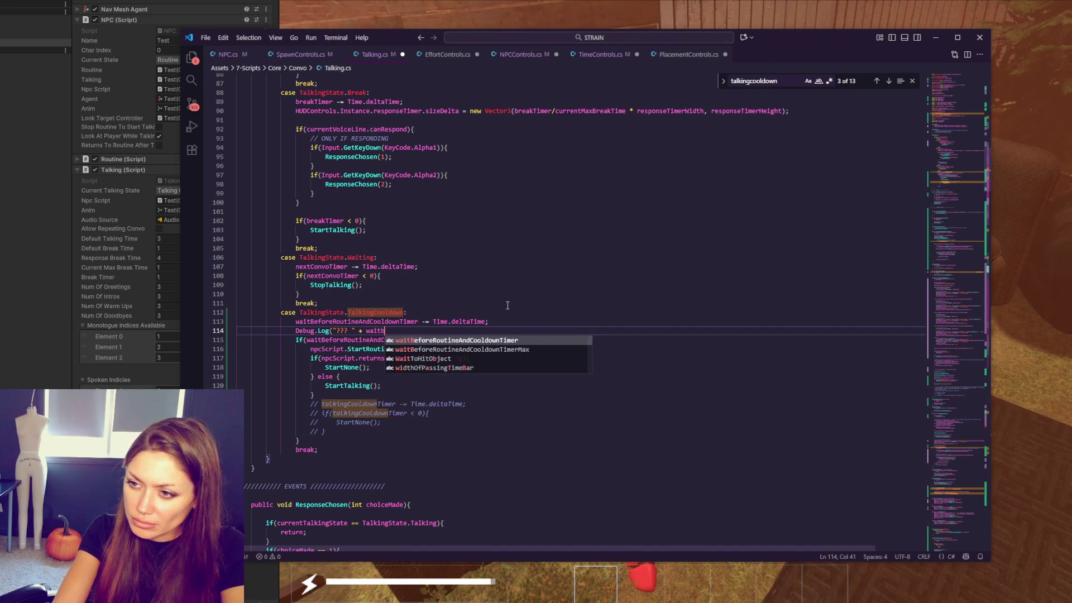
{"action": "key", "text": "Tab"}
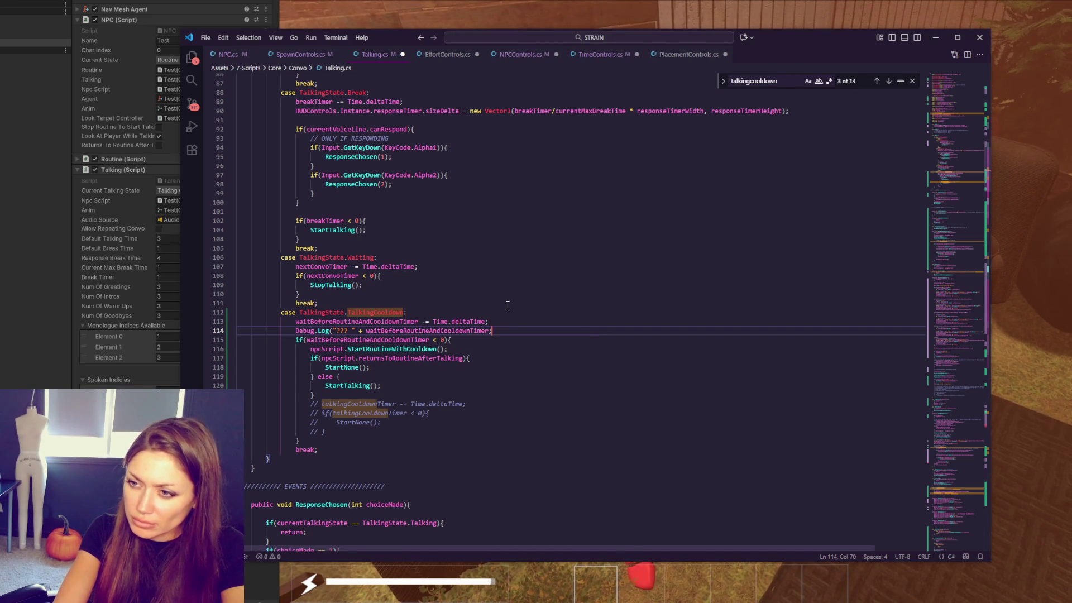
{"action": "type", "text": ")"}
{"action": "double_click", "coordinate": [432, 329]}
Step: Look over the timer-expiry branch and StartRoutineWithCooldown call on lines 115-117
{"action": "left_click", "coordinate": [462, 341]}
{"action": "key", "text": "Down"}
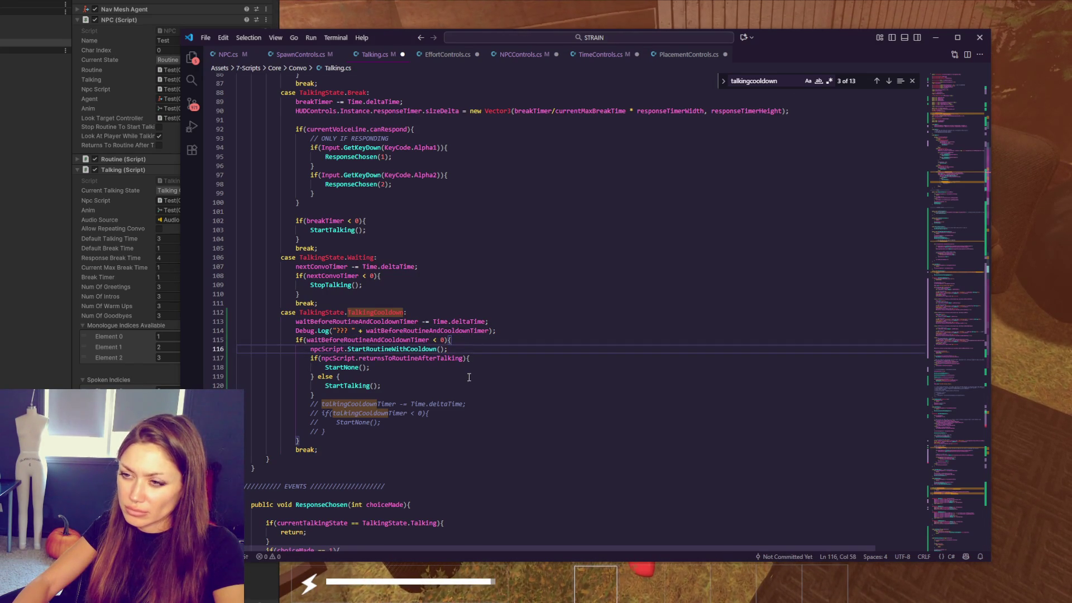
{"action": "left_click", "coordinate": [500, 358]}
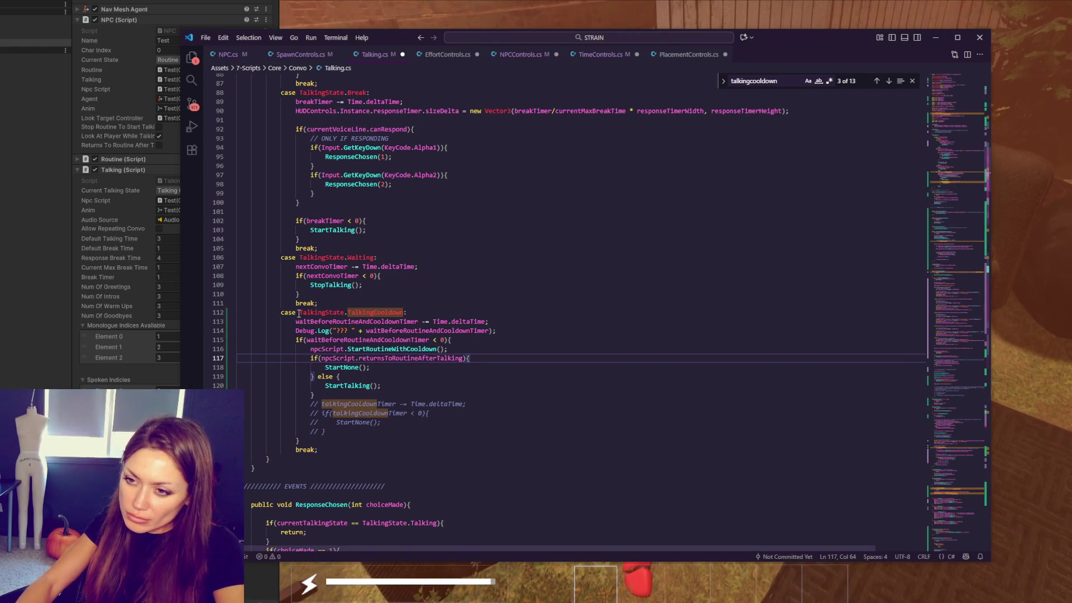
{"action": "left_click", "coordinate": [379, 340]}
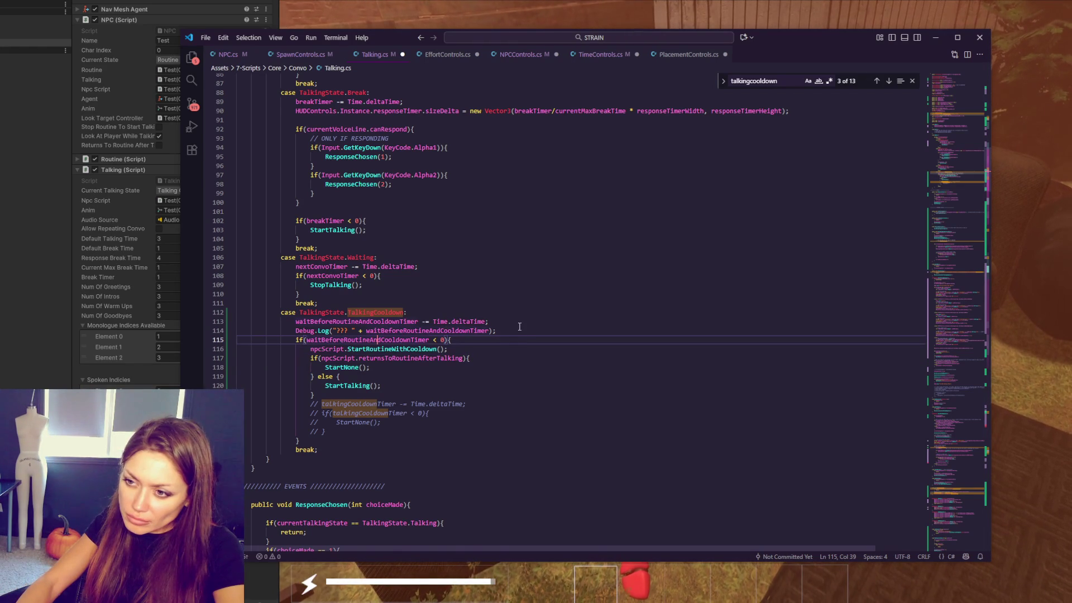
{"action": "left_click", "coordinate": [513, 349]}
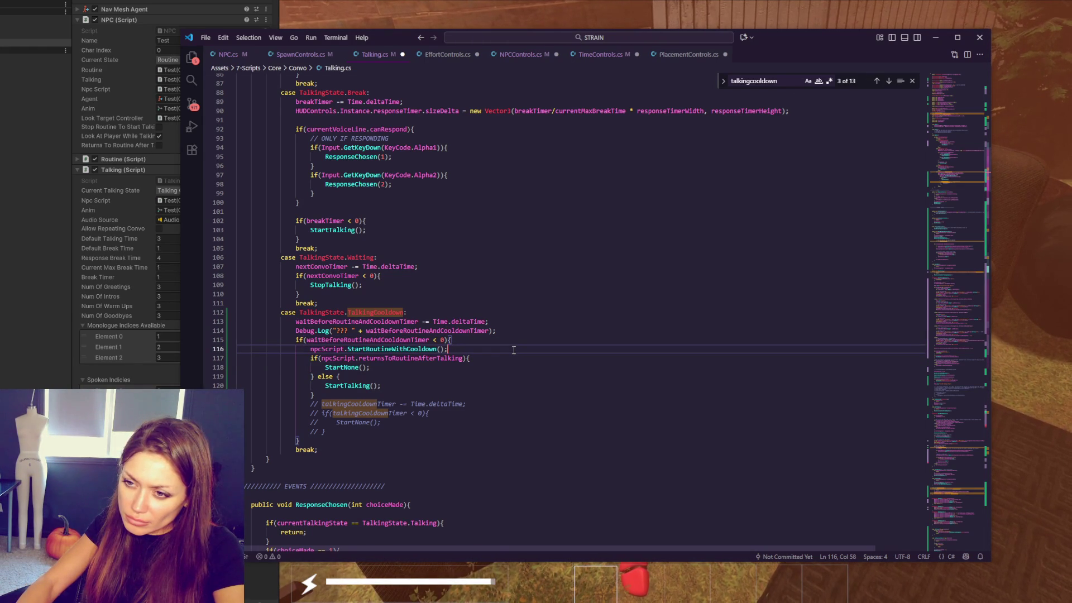
{"action": "double_click", "coordinate": [393, 350]}
{"action": "left_click", "coordinate": [482, 342]}
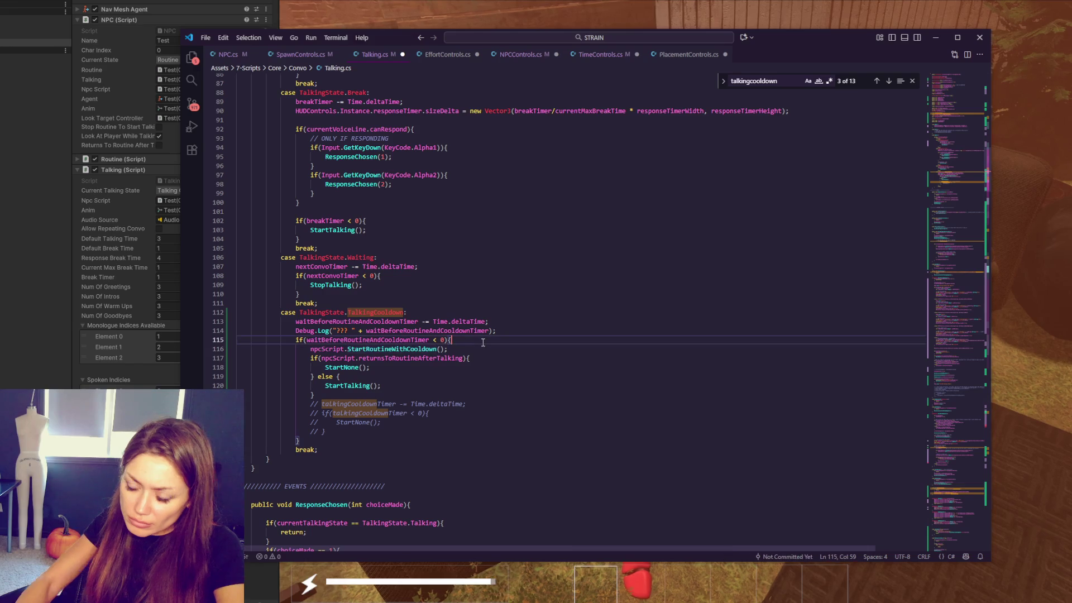
Step: Insert Debug.Log lines numbered 1 to 4 around StartRoutineWithCooldown, StartNone and StartTalking
{"action": "key", "text": "Return"}
{"action": "type", "text": "Debug.L"}
{"action": "type", "text": "og(\"1\");"}
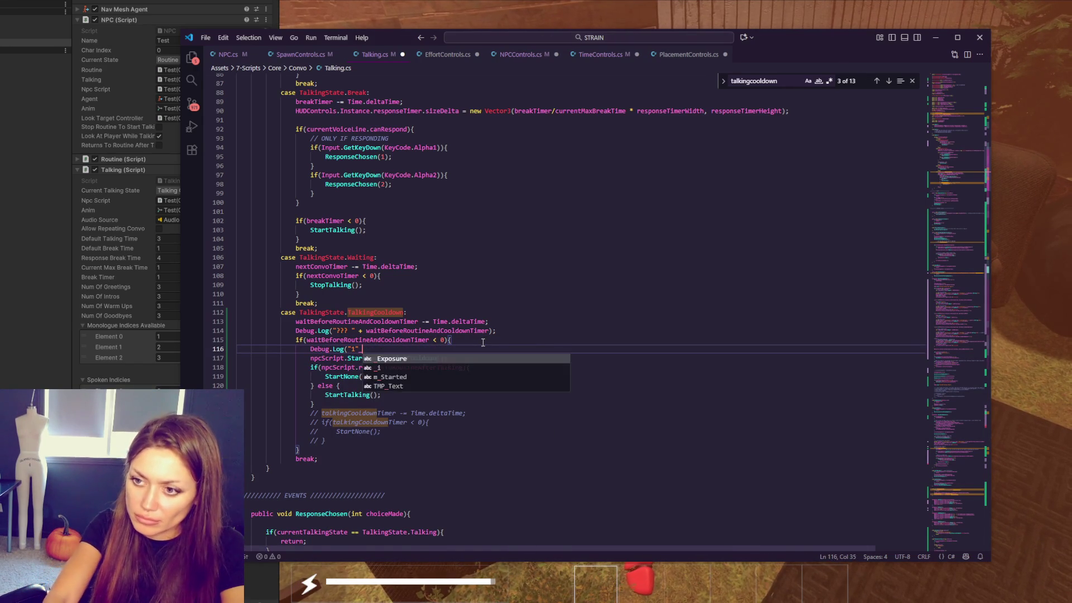
{"action": "left_click", "coordinate": [474, 360]}
{"action": "key", "text": "ctrl+v"}
{"action": "double_click", "coordinate": [358, 367]}
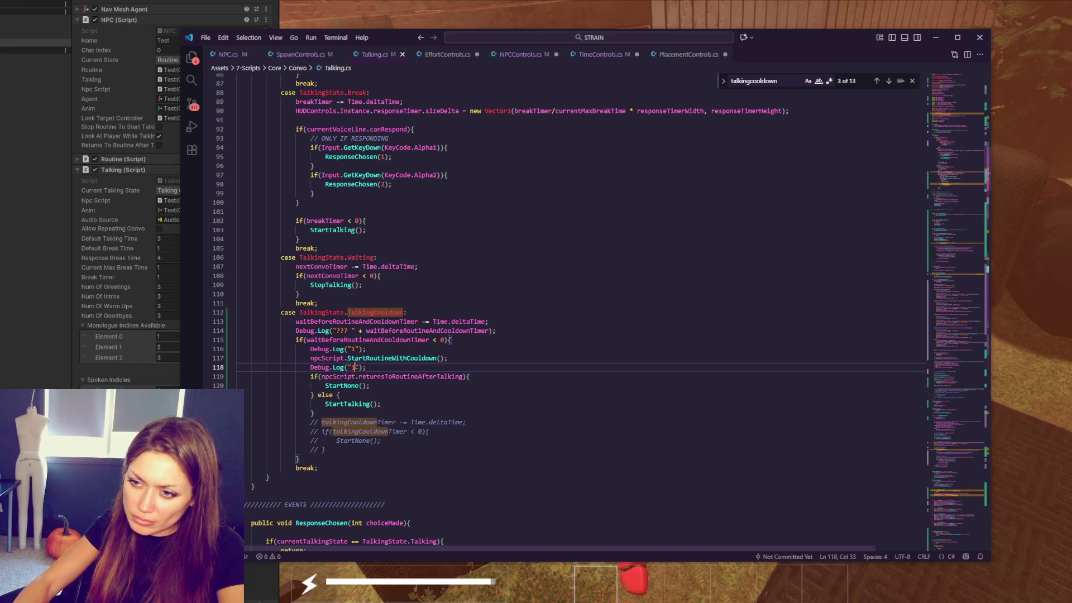
{"action": "type", "text": "2"}
{"action": "left_click", "coordinate": [488, 386]}
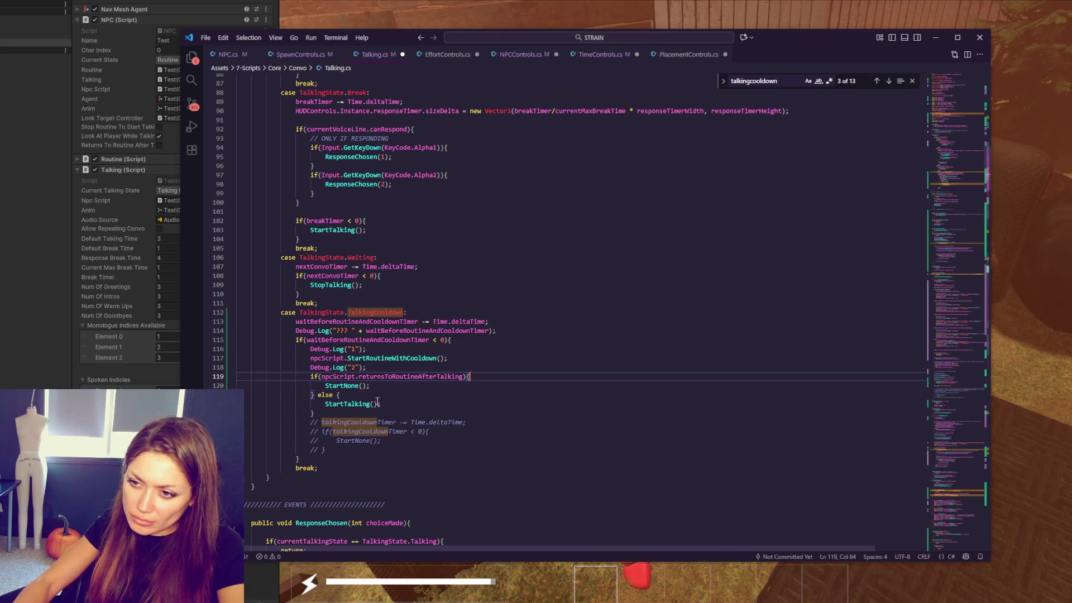
{"action": "key", "text": "ctrl+v"}
{"action": "double_click", "coordinate": [355, 386]}
{"action": "type", "text": "3"}
{"action": "left_click", "coordinate": [365, 405]}
{"action": "key", "text": "ctrl+v"}
{"action": "double_click", "coordinate": [356, 413]}
{"action": "type", "text": "4"}
Step: Save Talking.cs and bring Unity back to the front
{"action": "key", "text": "ctrl+s"}
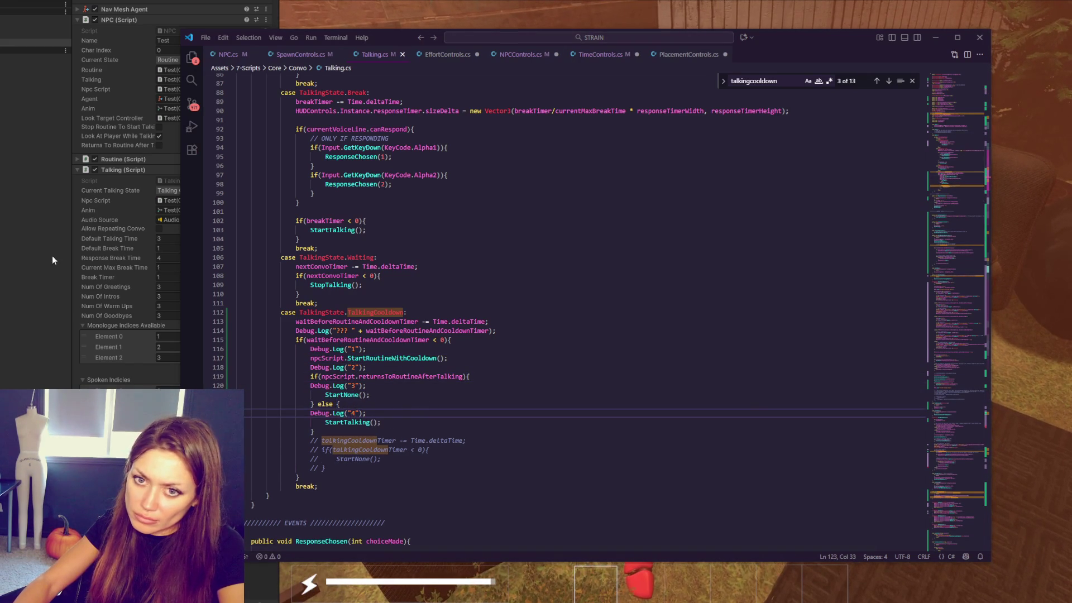
{"action": "left_click", "coordinate": [52, 256]}
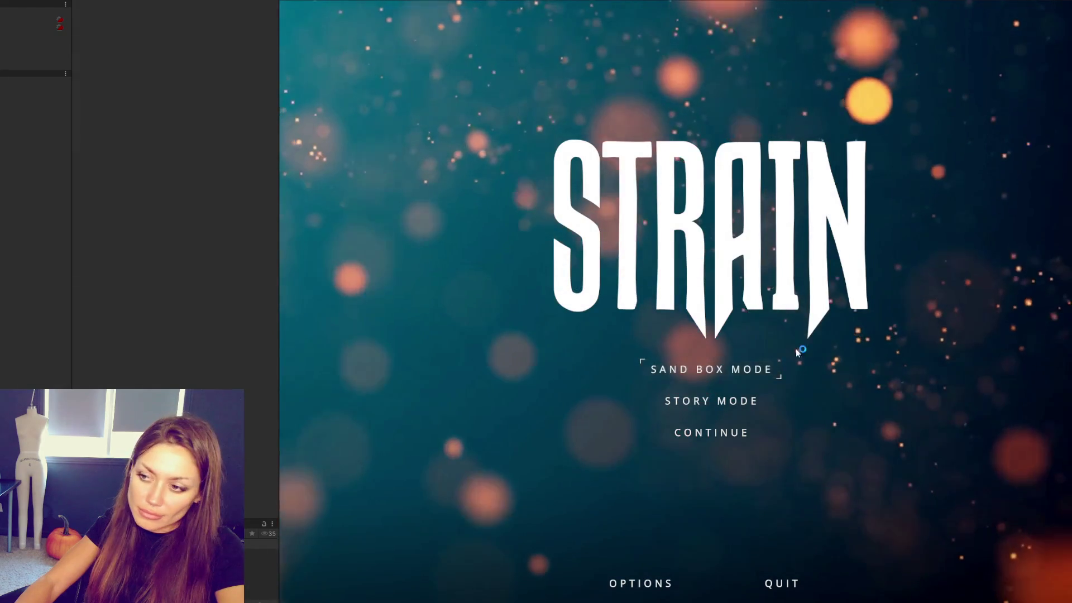
Step: Continue the saved STRAIN game and walk forward past the campfire toward the sofa lounge
{"action": "left_click", "coordinate": [711, 432]}
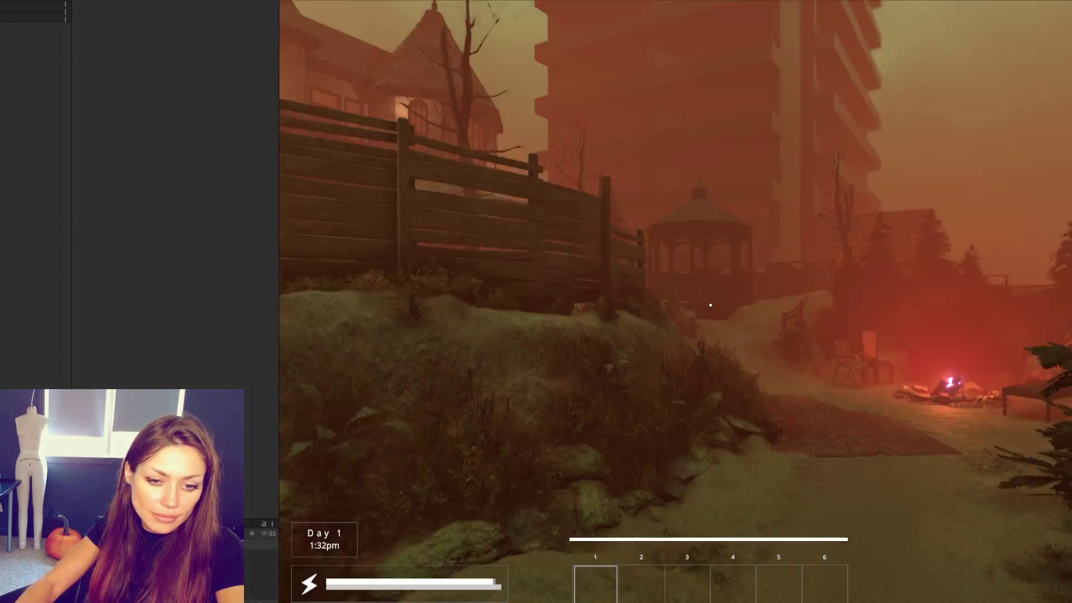
{"action": "key", "text": "w"}
{"action": "key", "text": "w"}
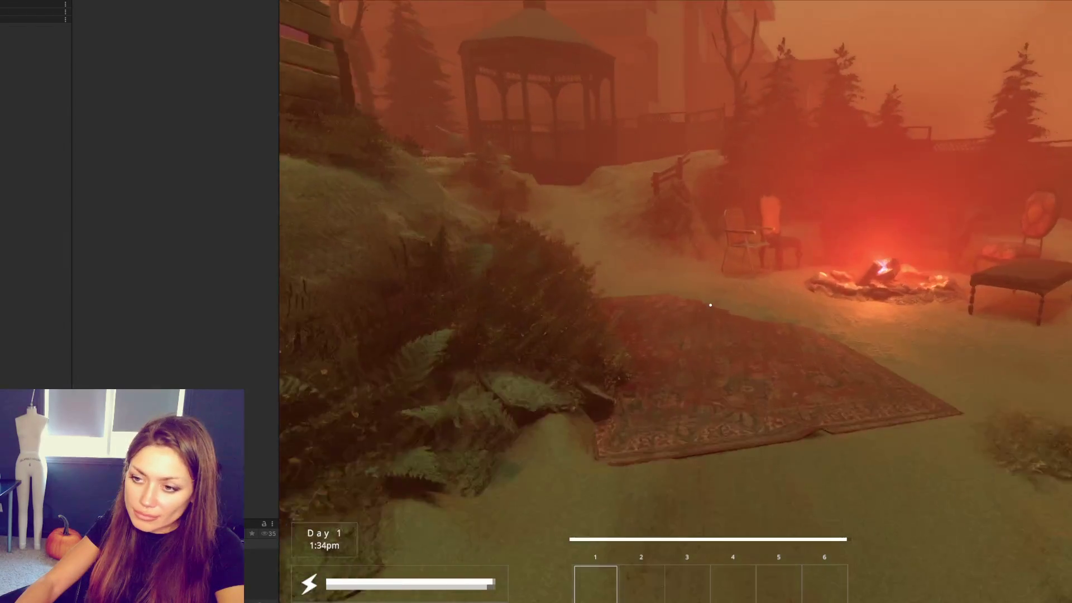
{"action": "key", "text": "w"}
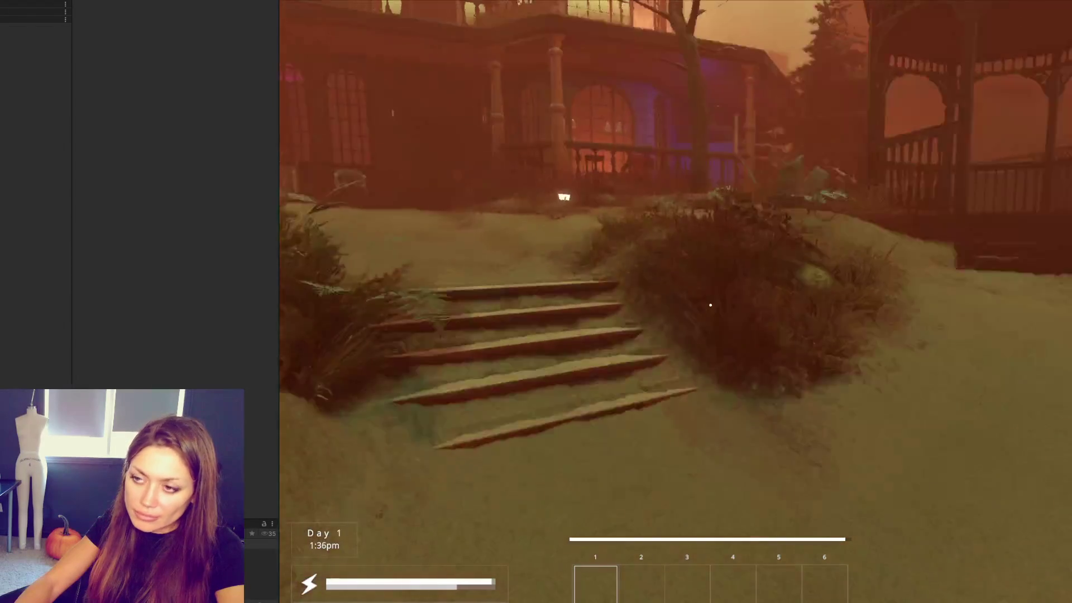
{"action": "key", "text": "w"}
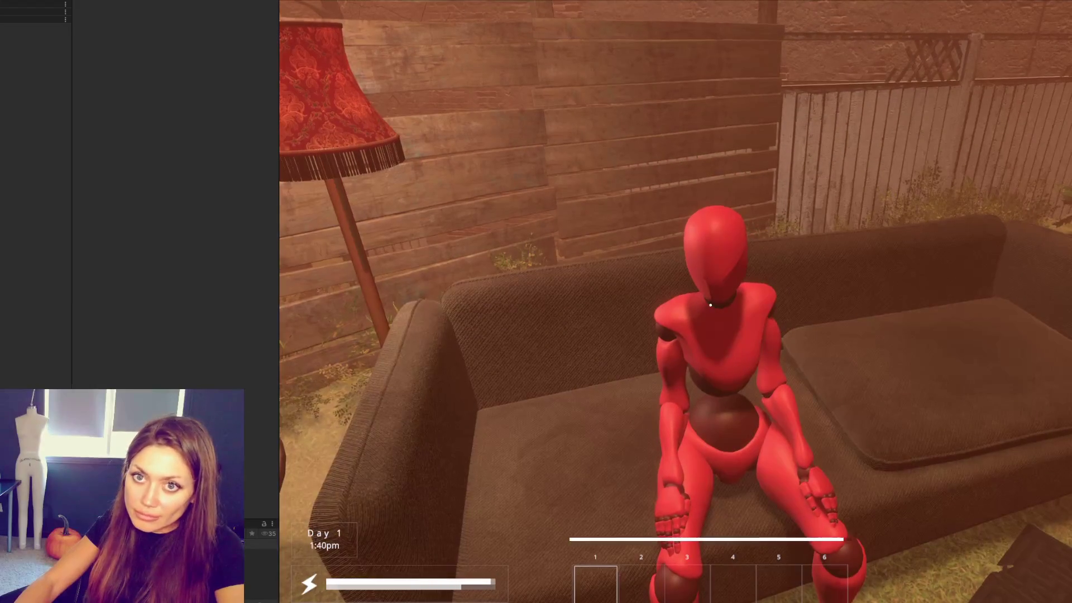
Step: Inspect the Current Chars NPC's scripts, glancing at Talking.cs and returning to the game
{"action": "left_click", "coordinate": [33, 37]}
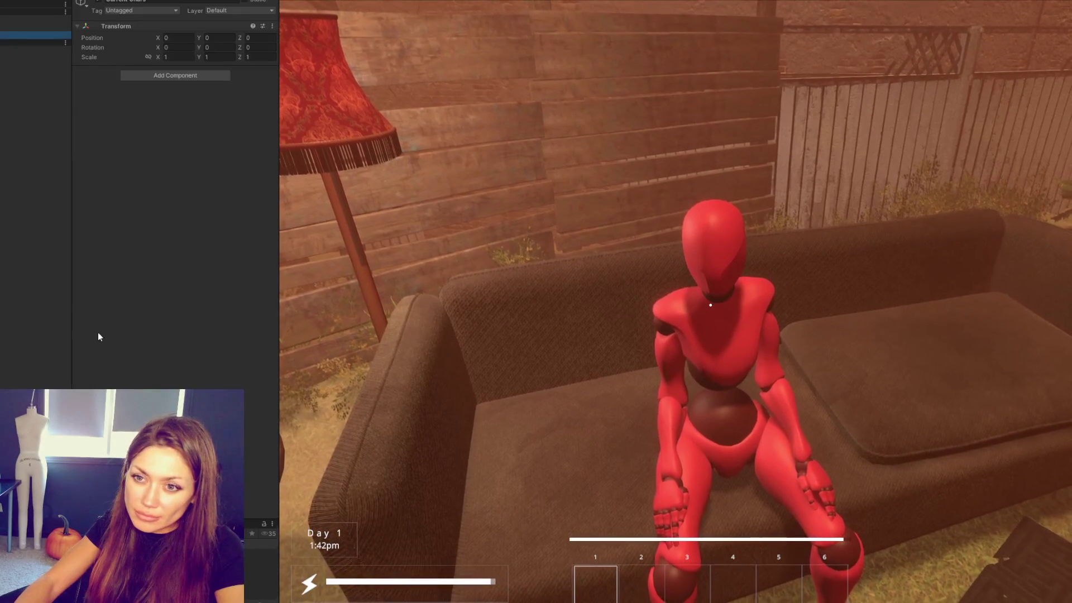
{"action": "left_click", "coordinate": [33, 43]}
{"action": "scroll", "coordinate": [116, 175], "scroll_direction": "down", "scroll_amount": 3}
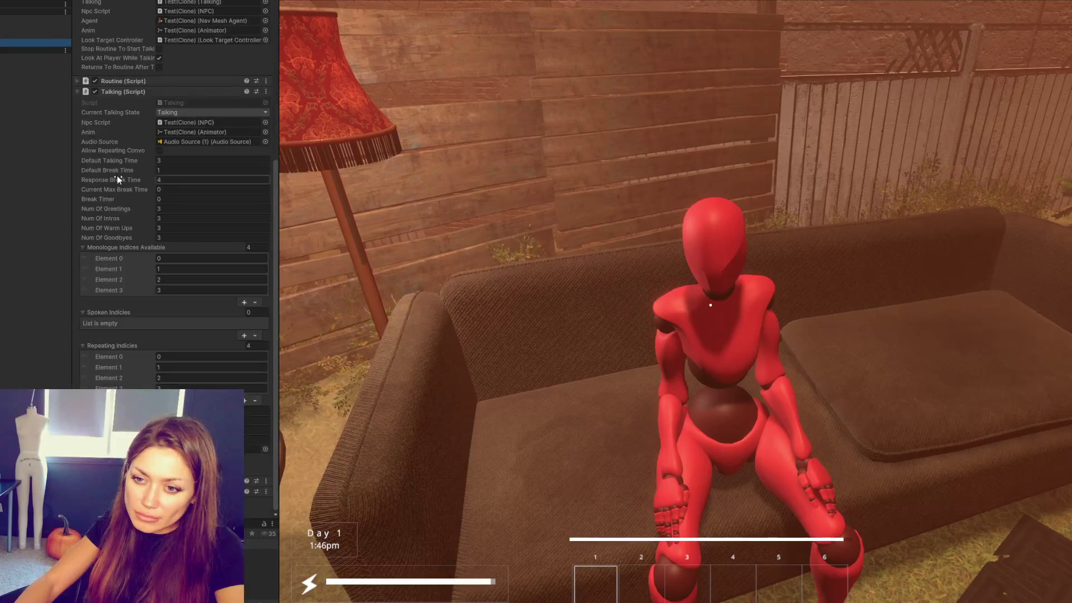
{"action": "scroll", "coordinate": [116, 174], "scroll_direction": "up", "scroll_amount": 2}
{"action": "scroll", "coordinate": [117, 175], "scroll_direction": "up", "scroll_amount": 3}
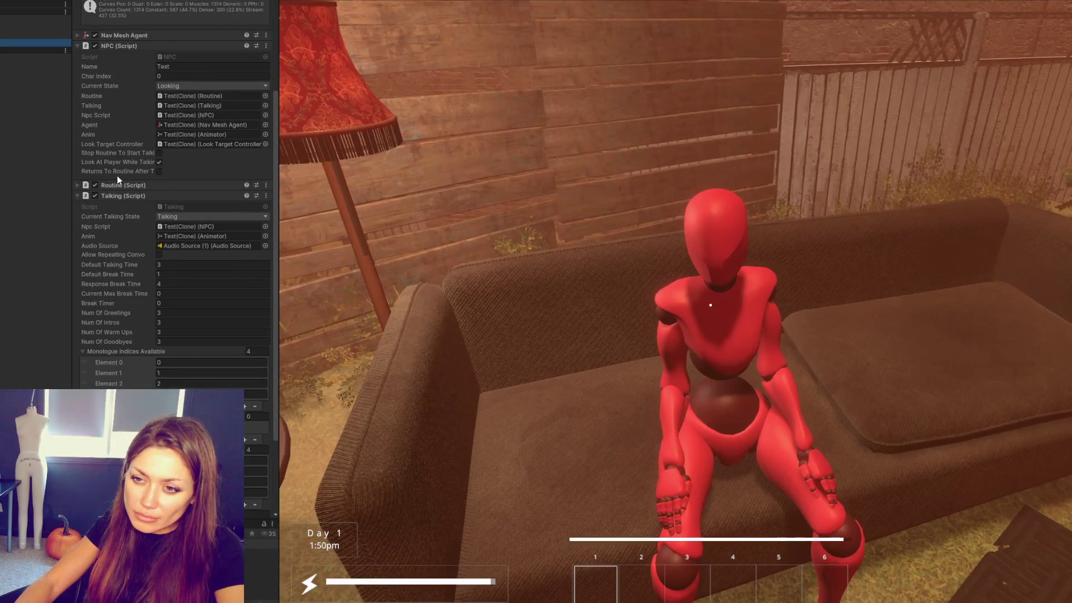
{"action": "scroll", "coordinate": [117, 176], "scroll_direction": "down", "scroll_amount": 3}
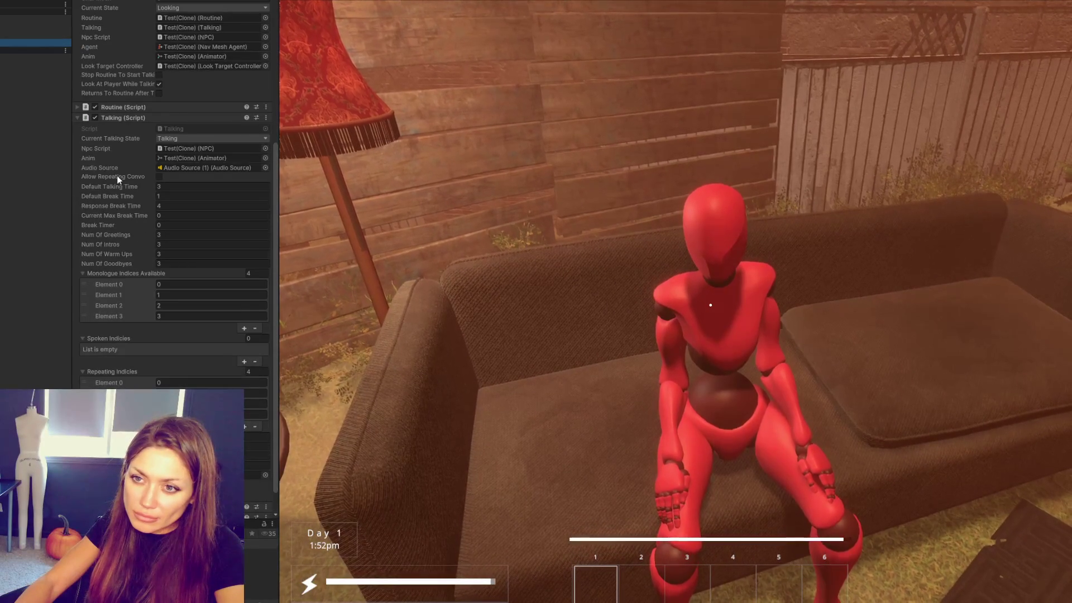
{"action": "scroll", "coordinate": [117, 175], "scroll_direction": "down", "scroll_amount": 1}
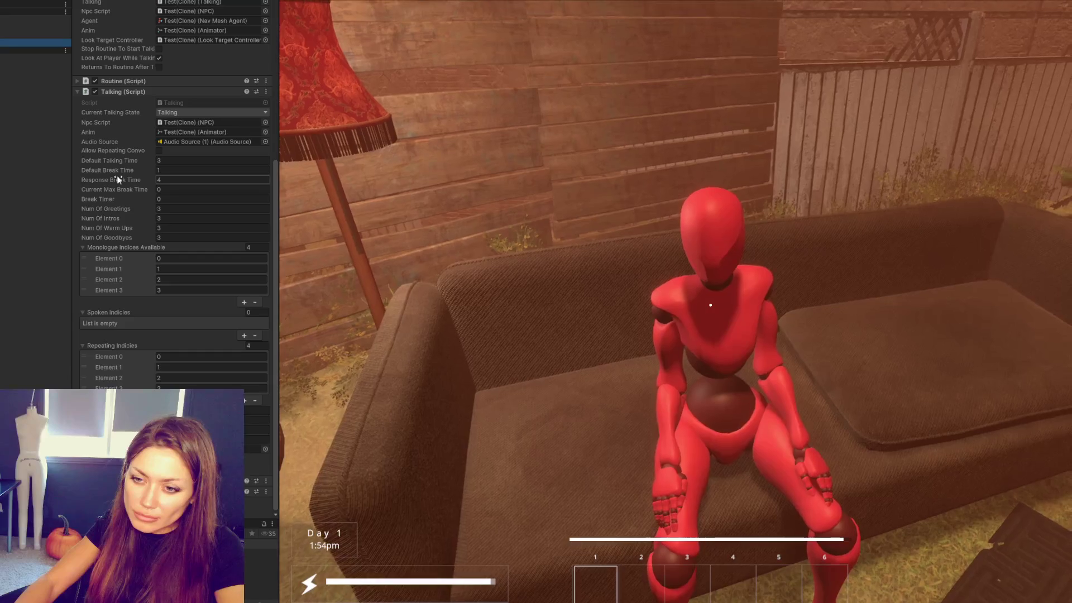
{"action": "key", "text": "alt+Tab"}
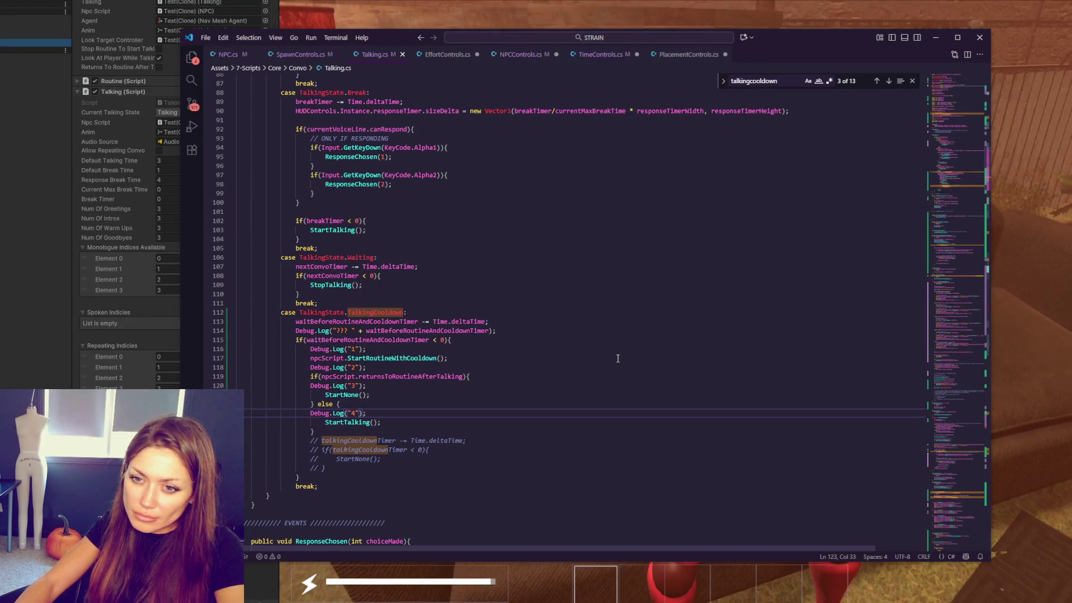
{"action": "key", "text": "alt+Tab"}
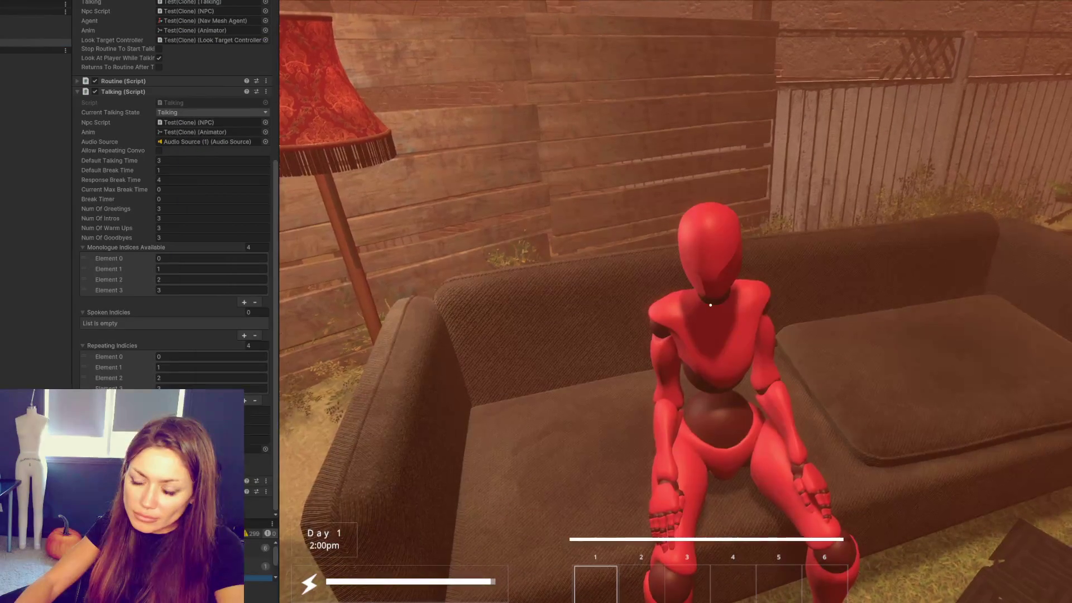
Step: Enlarge the Console area below the Inspector, then return to the Talking.cs code
{"action": "left_click_drag", "start_coordinate": [65, 387], "coordinate": [67, 334]}
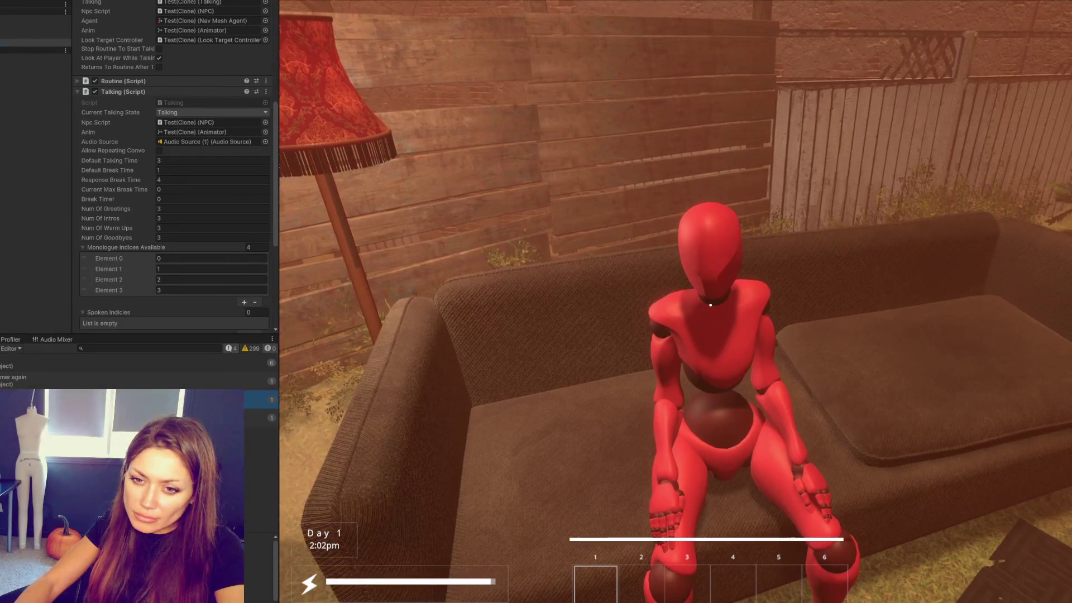
{"action": "key", "text": "alt+Tab"}
{"action": "key", "text": "alt+Tab"}
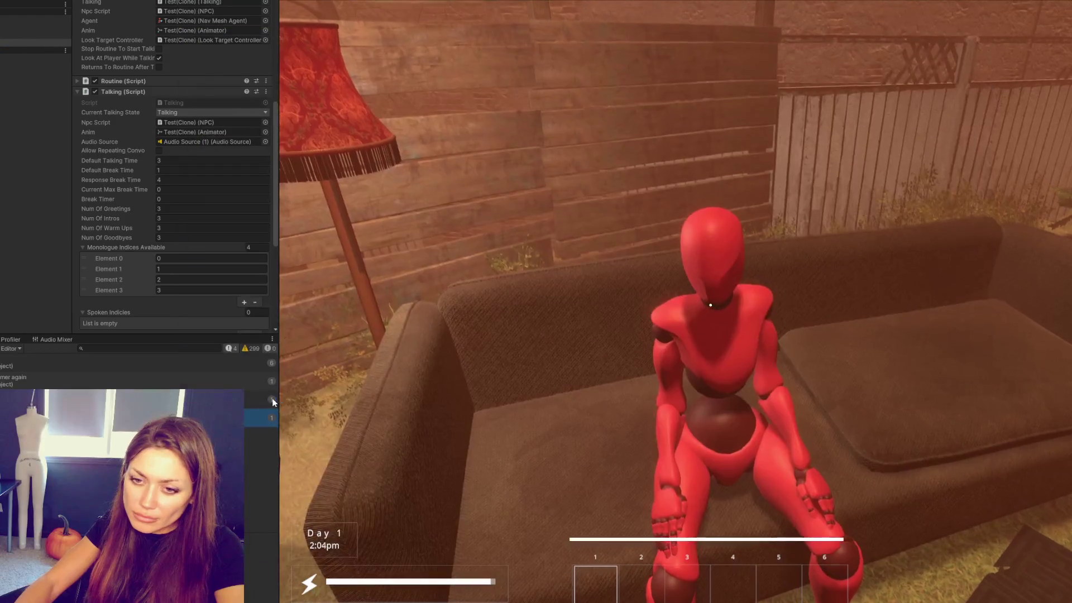
{"action": "double_click", "coordinate": [34, 377]}
{"action": "left_click", "coordinate": [450, 303]}
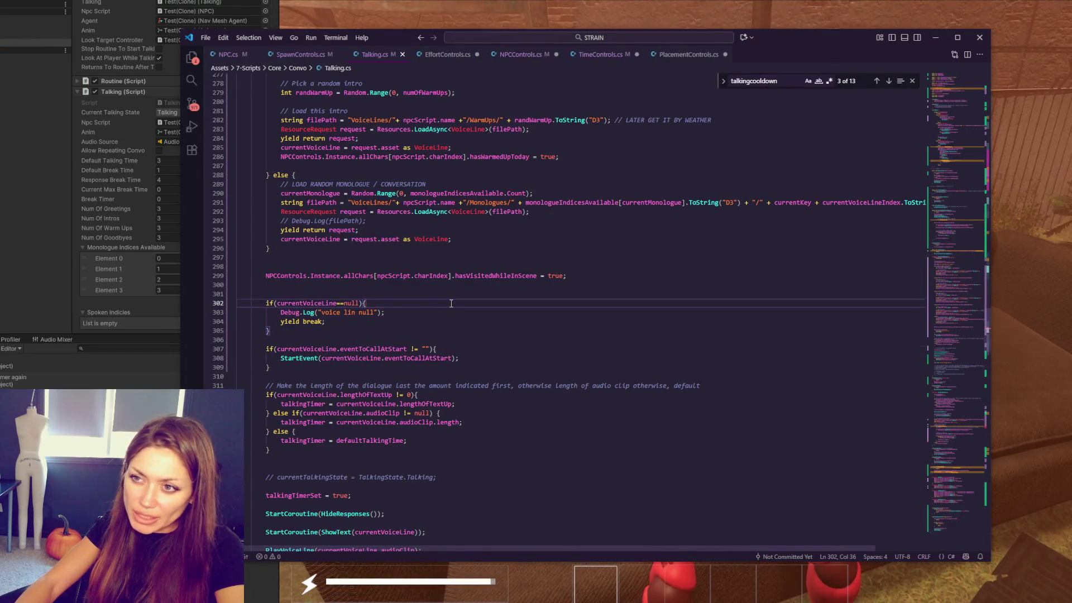
{"action": "scroll", "coordinate": [450, 304], "scroll_direction": "up", "scroll_amount": 5}
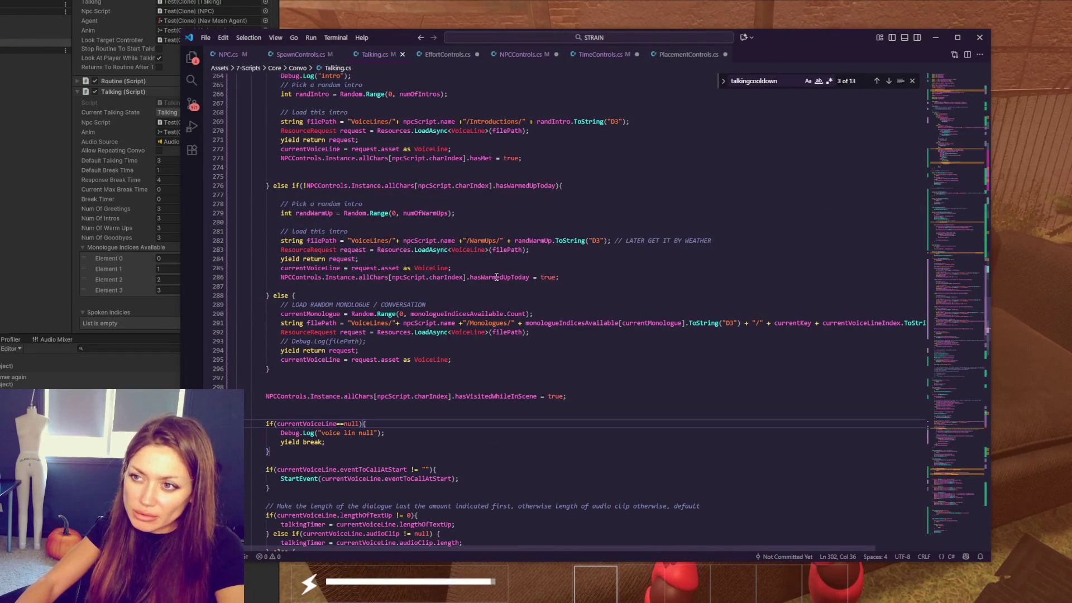
{"action": "scroll", "coordinate": [497, 276], "scroll_direction": "up", "scroll_amount": 3}
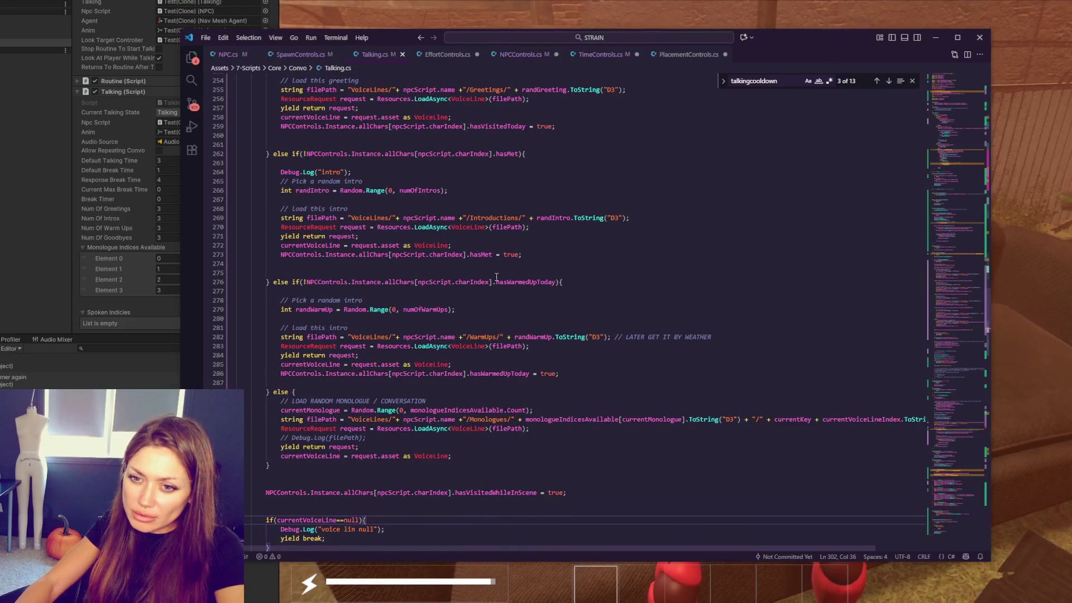
{"action": "scroll", "coordinate": [497, 277], "scroll_direction": "up", "scroll_amount": 4}
{"action": "left_click", "coordinate": [490, 210]}
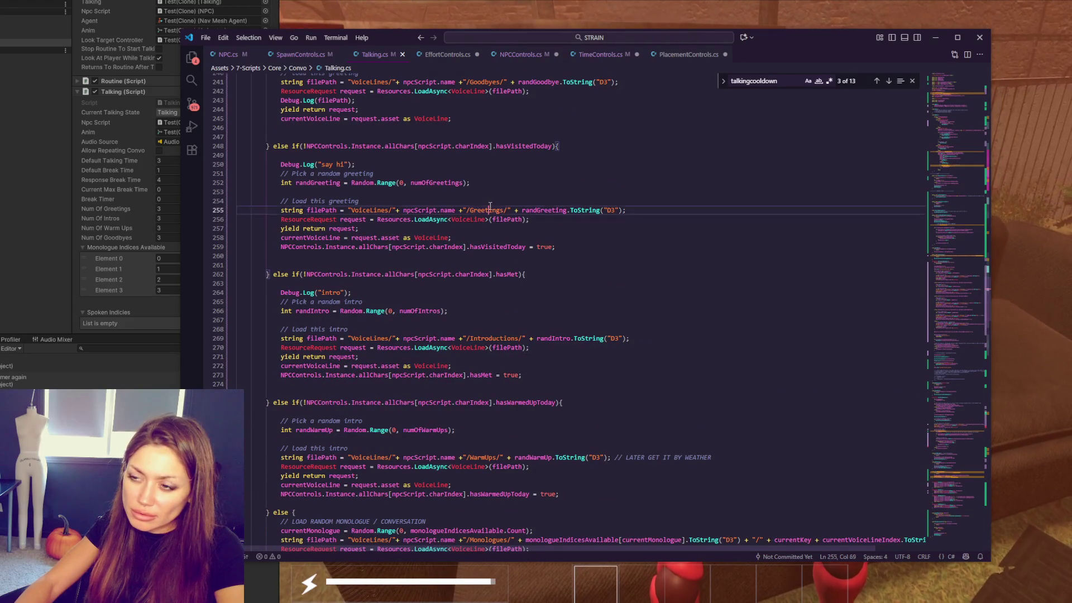
{"action": "left_click", "coordinate": [648, 211]}
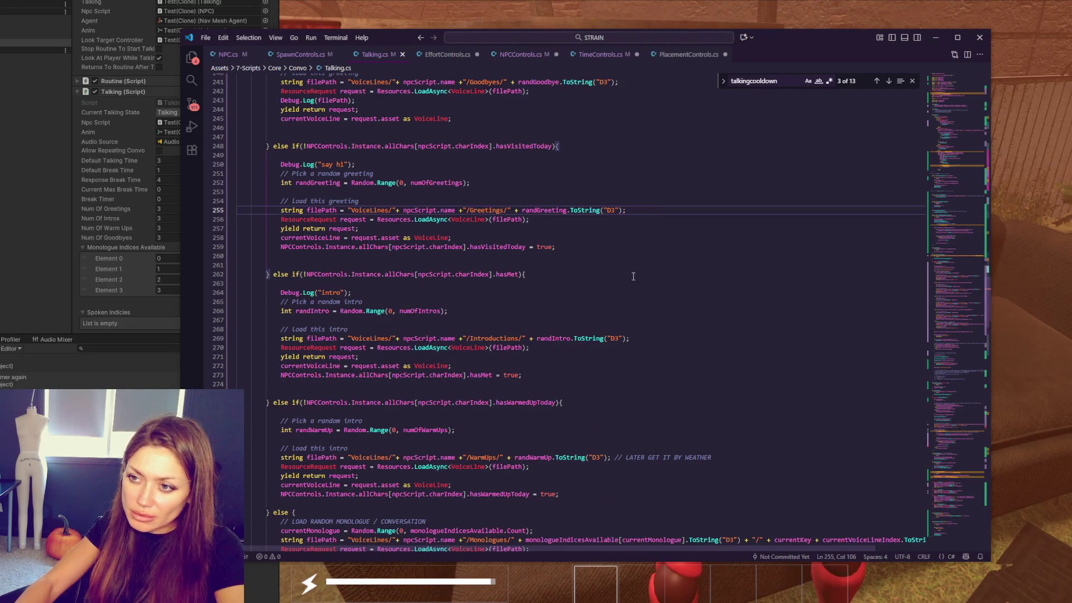
{"action": "left_click", "coordinate": [578, 284]}
{"action": "scroll", "coordinate": [584, 271], "scroll_direction": "up", "scroll_amount": 3}
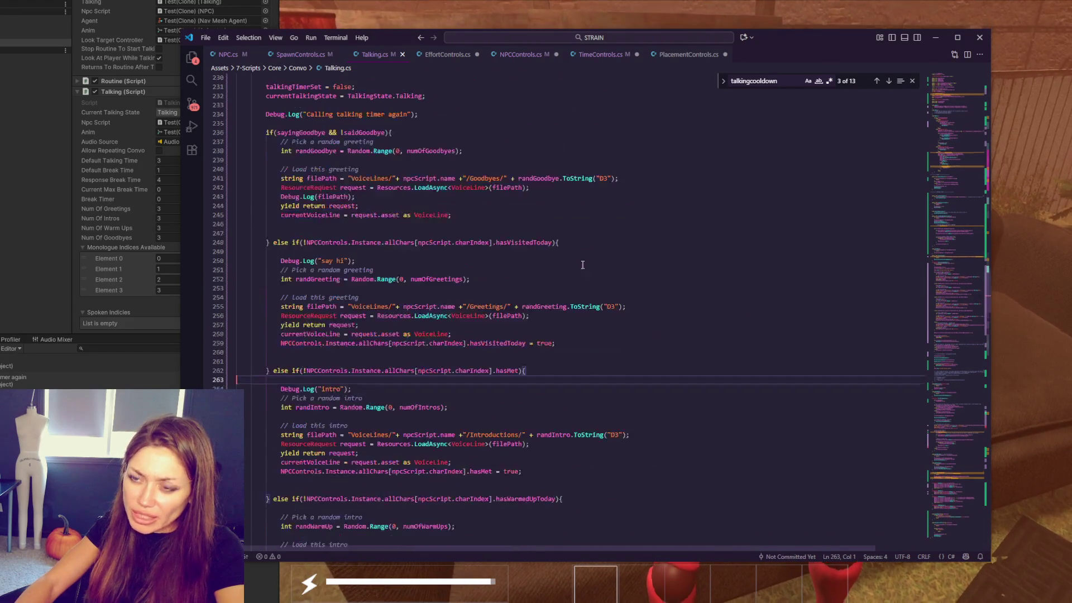
{"action": "left_click", "coordinate": [585, 271]}
{"action": "left_click", "coordinate": [754, 334]}
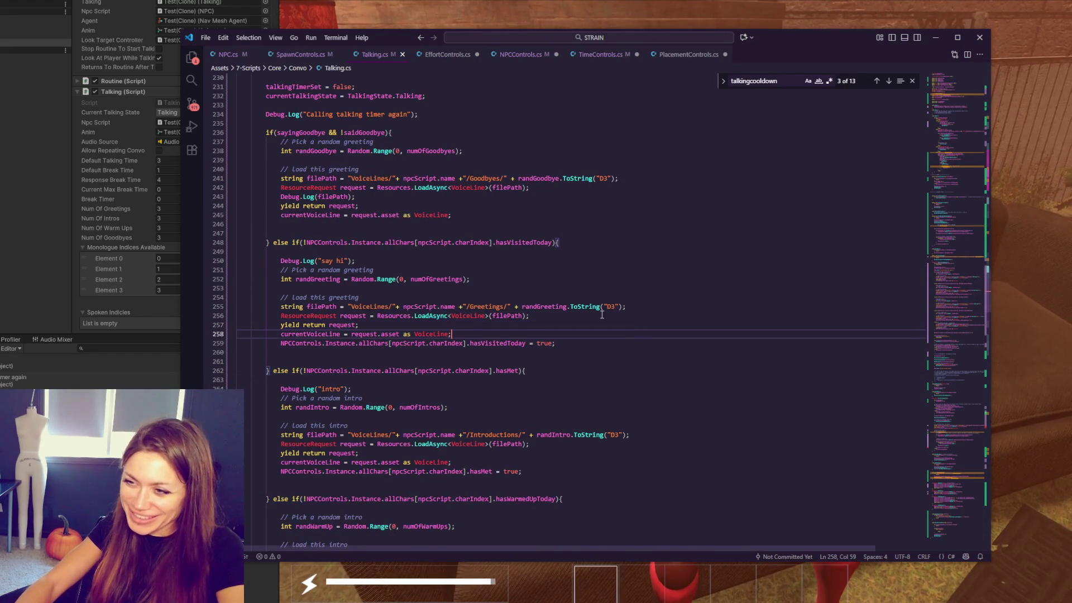
{"action": "left_click", "coordinate": [608, 306]}
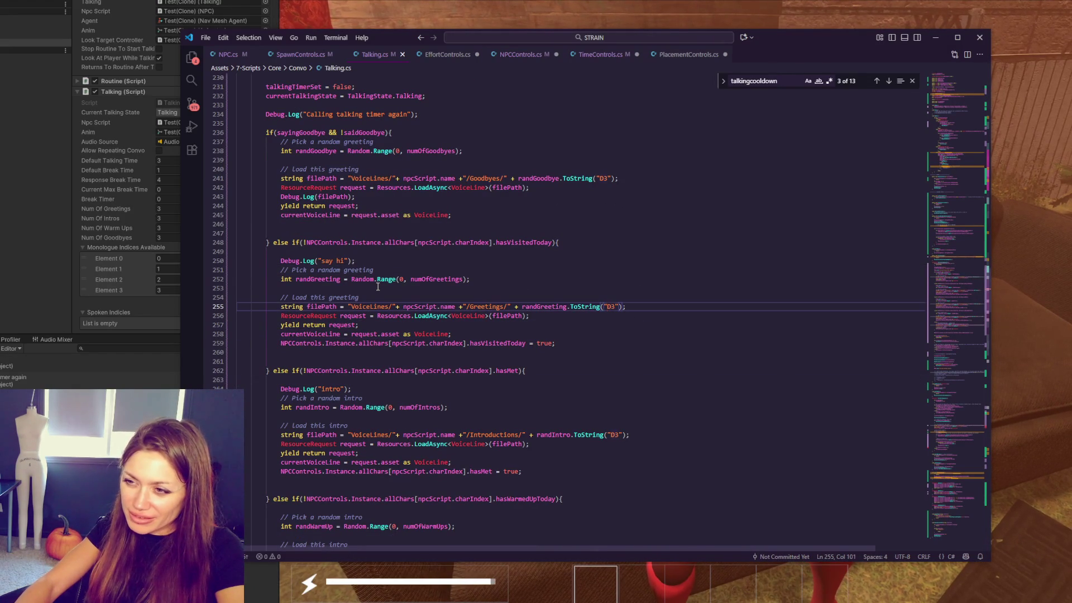
{"action": "double_click", "coordinate": [423, 279]}
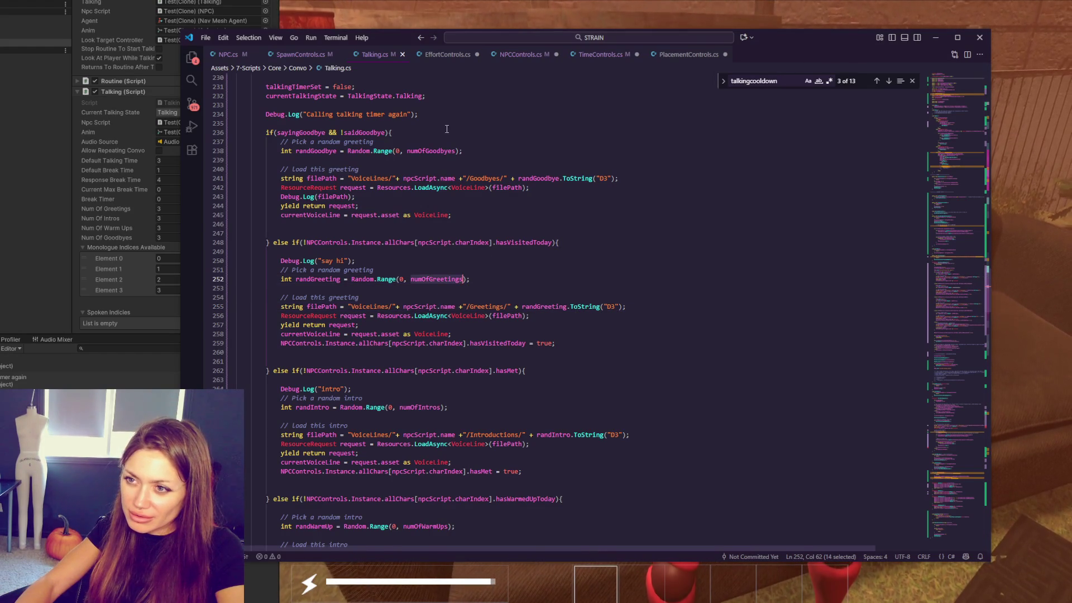
{"action": "double_click", "coordinate": [434, 150]}
{"action": "scroll", "coordinate": [480, 392], "scroll_direction": "down", "scroll_amount": 3}
{"action": "scroll", "coordinate": [480, 392], "scroll_direction": "down", "scroll_amount": 1}
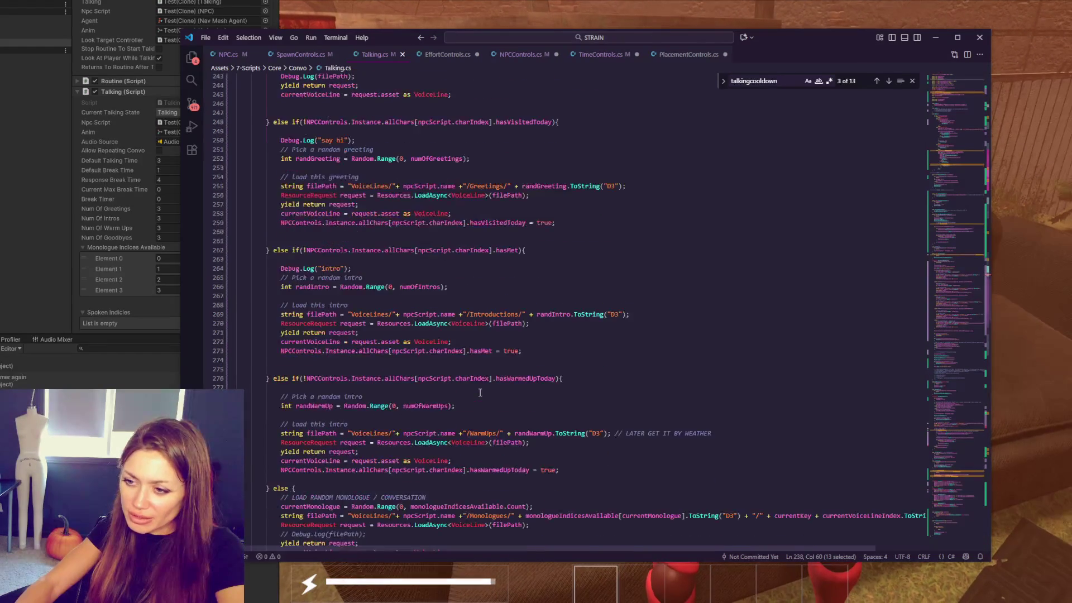
{"action": "scroll", "coordinate": [515, 339], "scroll_direction": "up", "scroll_amount": 5}
{"action": "left_click", "coordinate": [628, 331]}
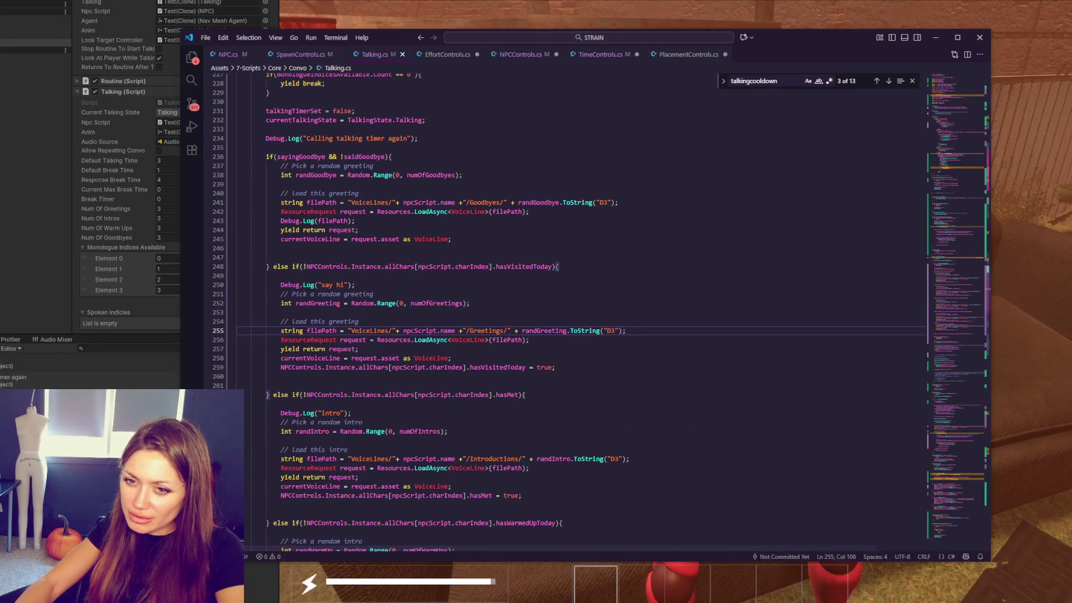
{"action": "scroll", "coordinate": [433, 318], "scroll_direction": "down", "scroll_amount": 6}
{"action": "scroll", "coordinate": [433, 318], "scroll_direction": "down", "scroll_amount": 5}
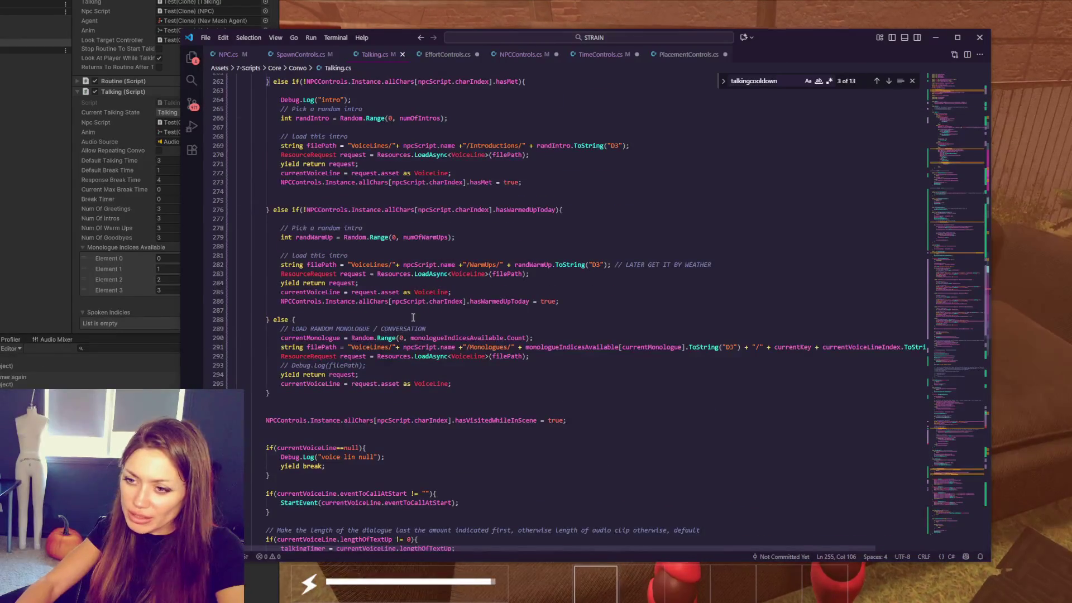
{"action": "double_click", "coordinate": [316, 448]}
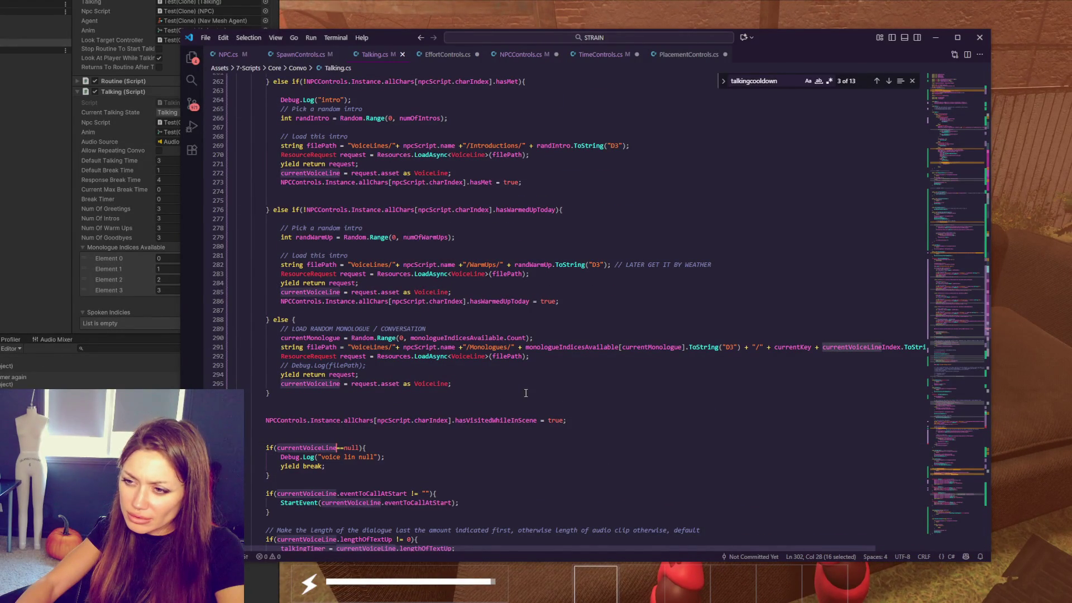
{"action": "scroll", "coordinate": [526, 393], "scroll_direction": "up", "scroll_amount": 6}
{"action": "scroll", "coordinate": [527, 391], "scroll_direction": "up", "scroll_amount": 3}
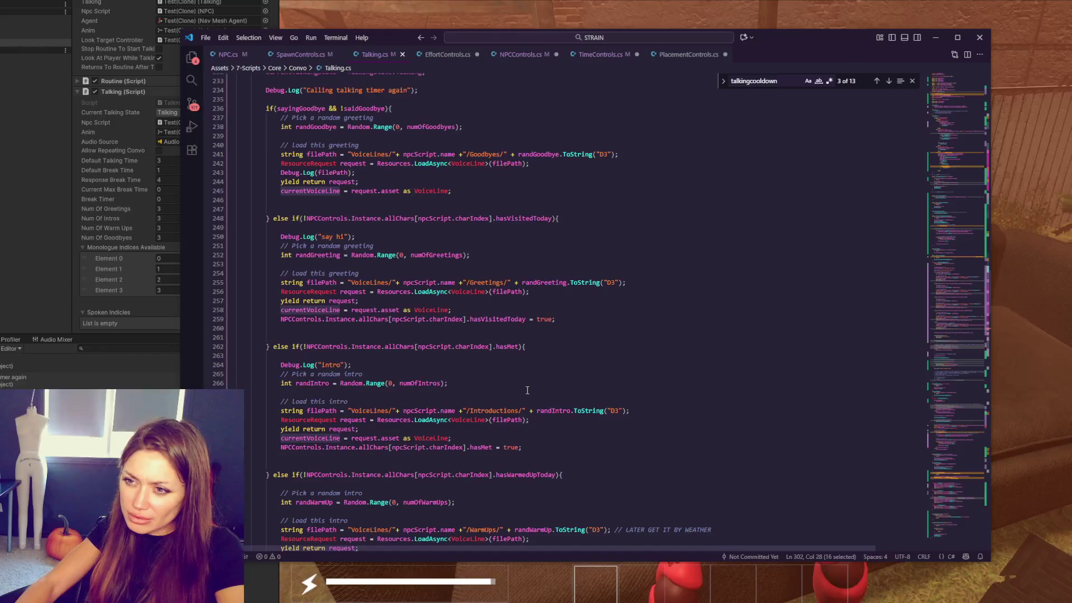
{"action": "scroll", "coordinate": [527, 390], "scroll_direction": "up", "scroll_amount": 3}
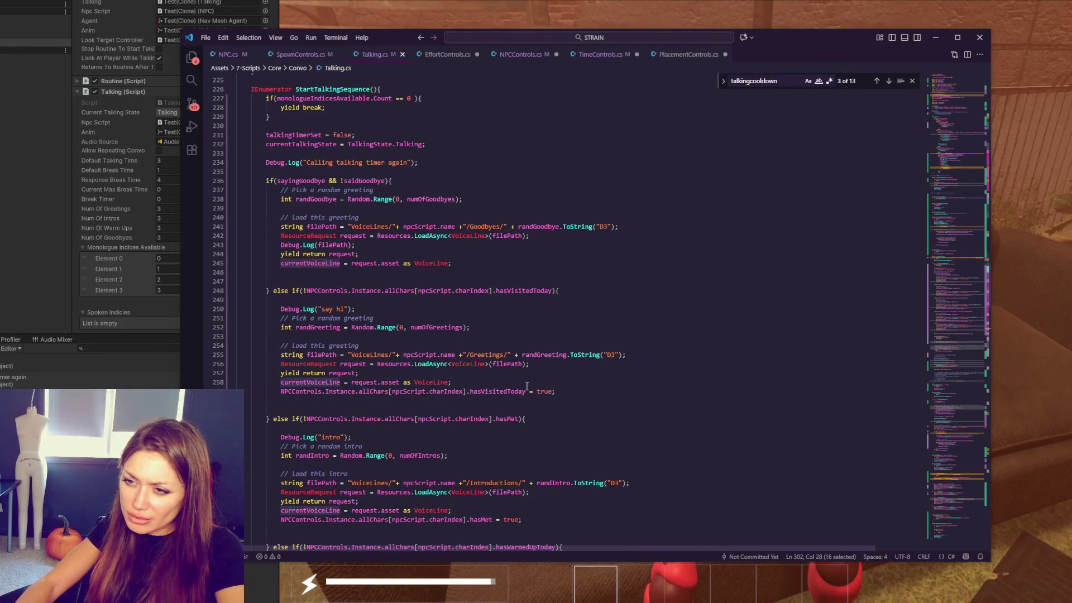
Step: Duplicate the Debug.Log("say hi") line right below the greeting file path line
{"action": "left_click_drag", "start_coordinate": [355, 308], "coordinate": [238, 300]}
{"action": "key", "text": "ctrl+c"}
{"action": "left_click", "coordinate": [630, 355]}
{"action": "key", "text": "ctrl+v"}
Step: Clear the copied log's "say hi" message for filePath, save Talking.cs and return to Unity
{"action": "left_click_drag", "start_coordinate": [321, 364], "coordinate": [344, 365]}
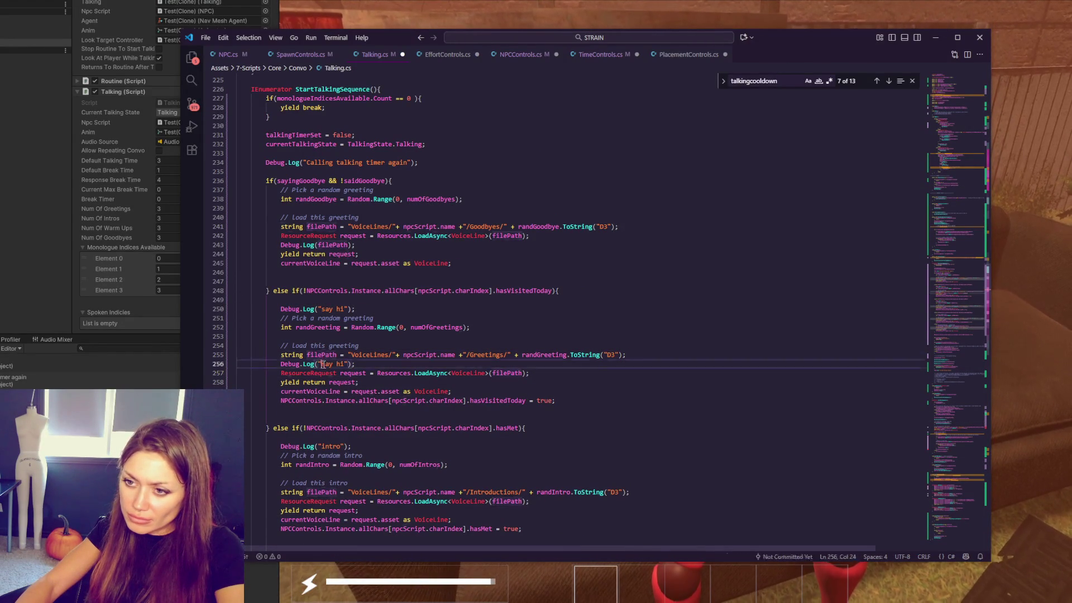
{"action": "key", "text": "BackSpace"}
{"action": "key", "text": "BackSpace"}
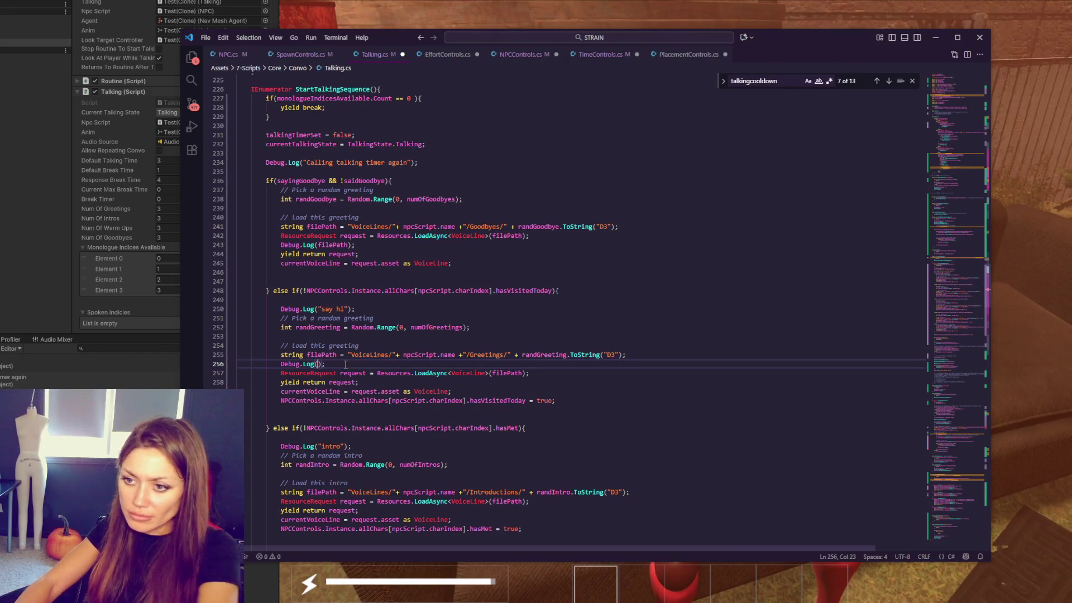
{"action": "type", "text": "filePath"}
{"action": "key", "text": "ctrl+s"}
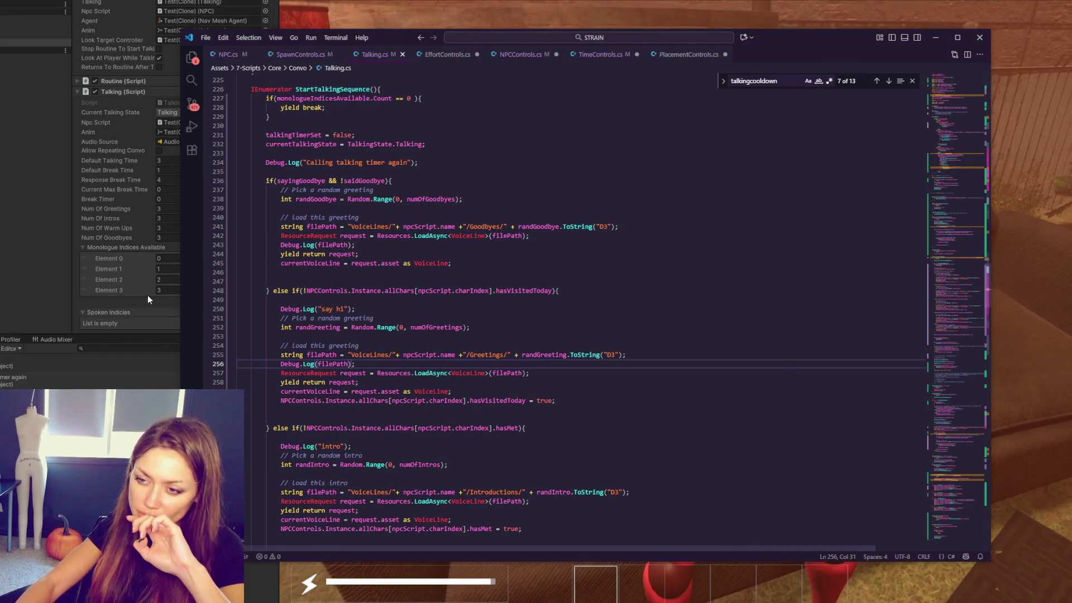
{"action": "left_click", "coordinate": [45, 237]}
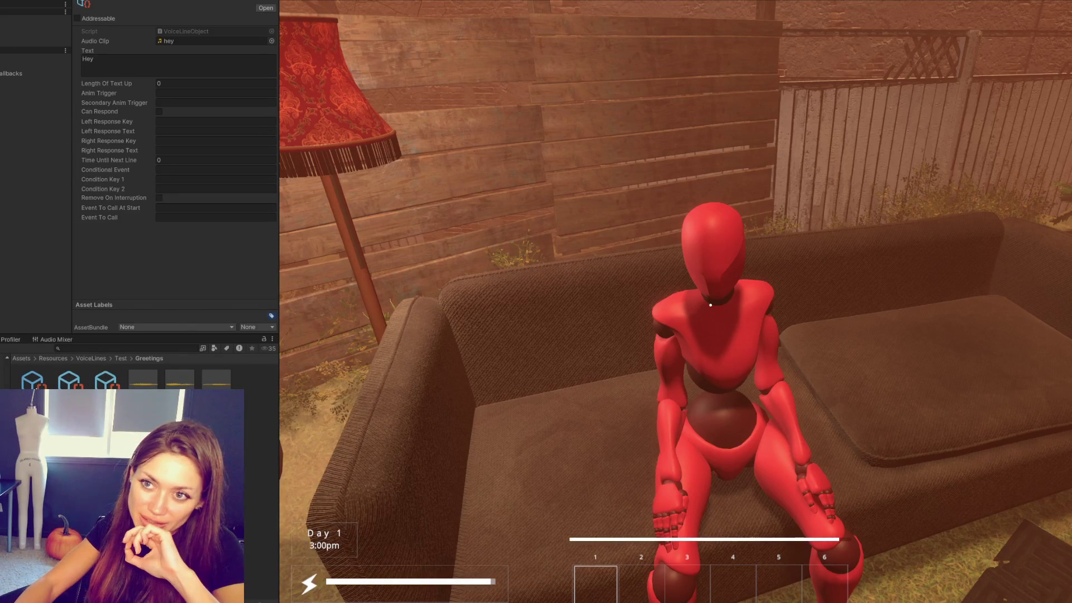
Step: Inspect the 'Sup? greeting voice line asset and show the Console log messages
{"action": "left_click", "coordinate": [108, 385]}
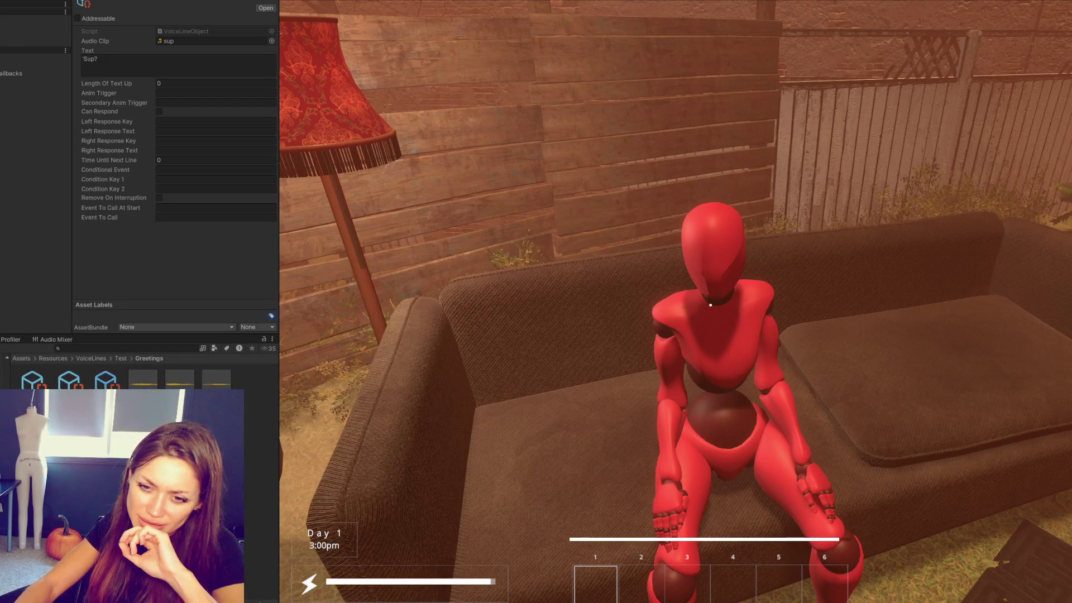
{"action": "key", "text": "ctrl+shift+c"}
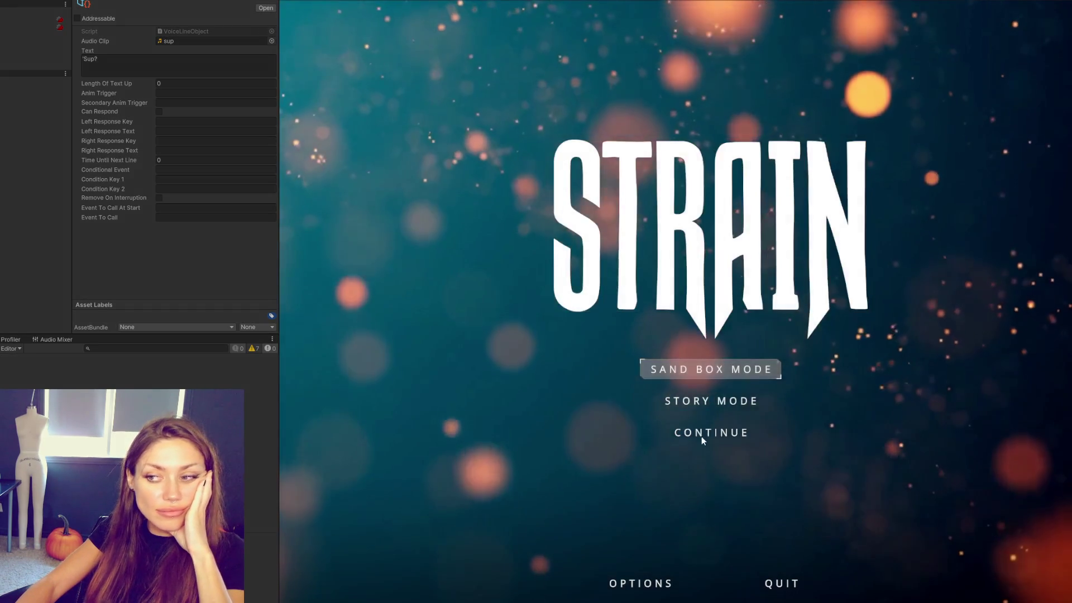
Step: Start a New Game from the STRAIN main menu and take control in the Game view
{"action": "left_click", "coordinate": [701, 436]}
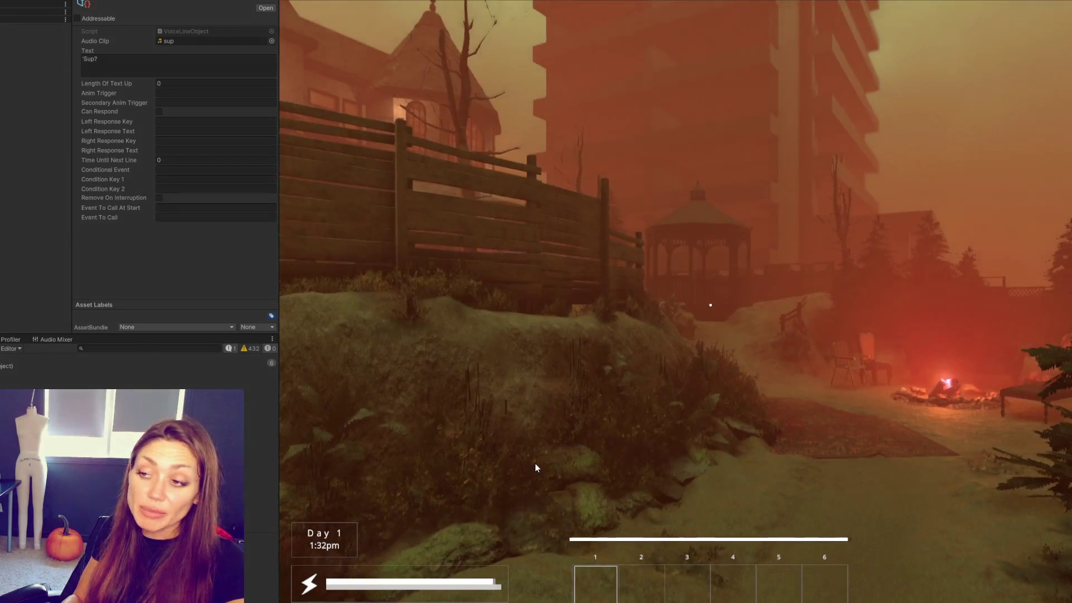
{"action": "left_click", "coordinate": [536, 464]}
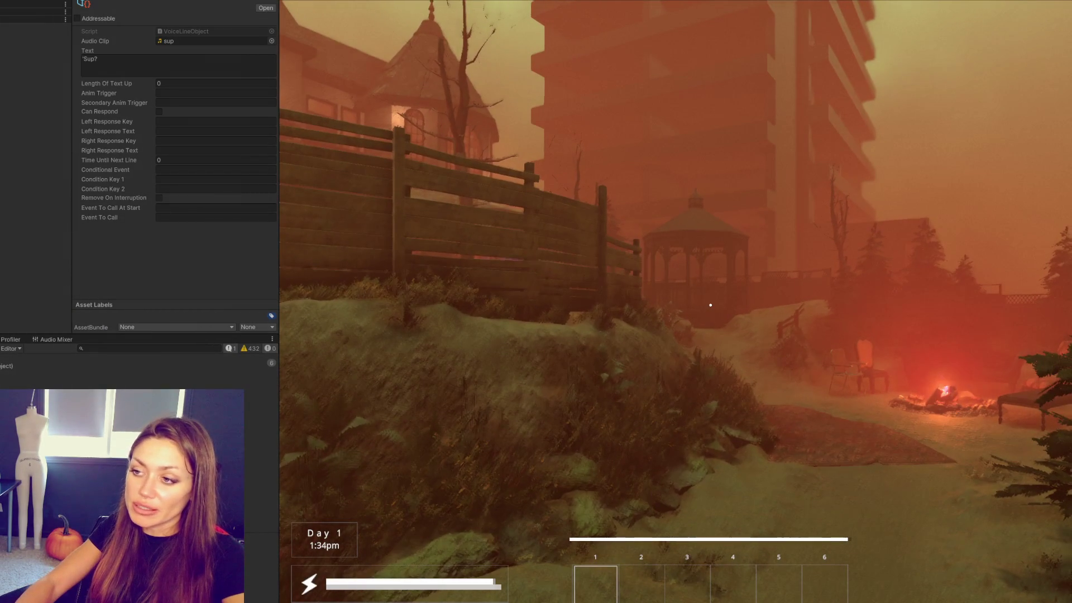
Step: Walk forward past the gazebo to the red mannequin on the sofa, then pause with Esc
{"action": "key", "text": "w"}
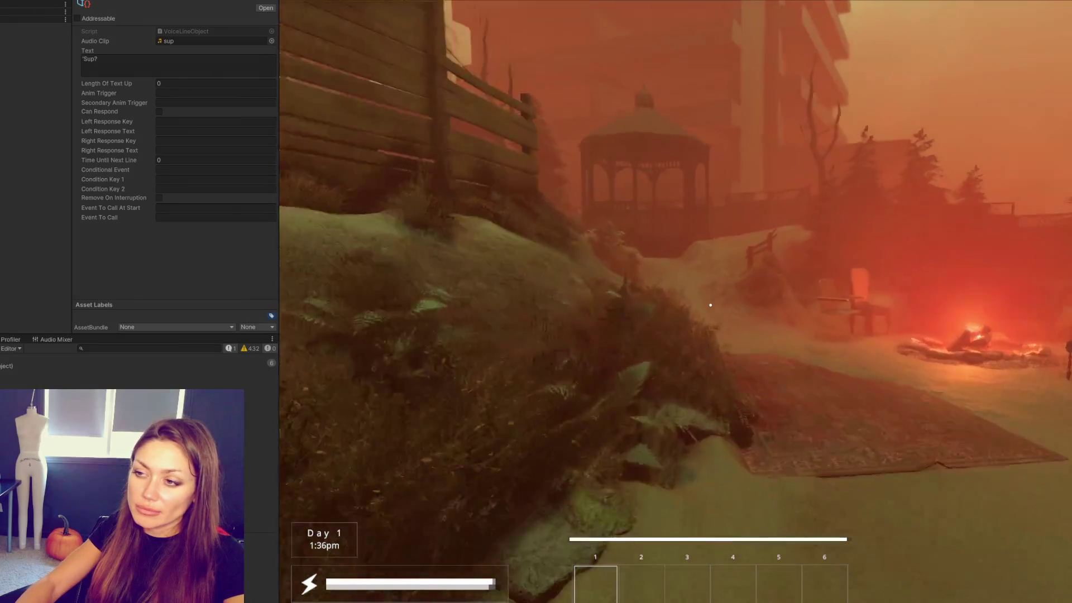
{"action": "key", "text": "w"}
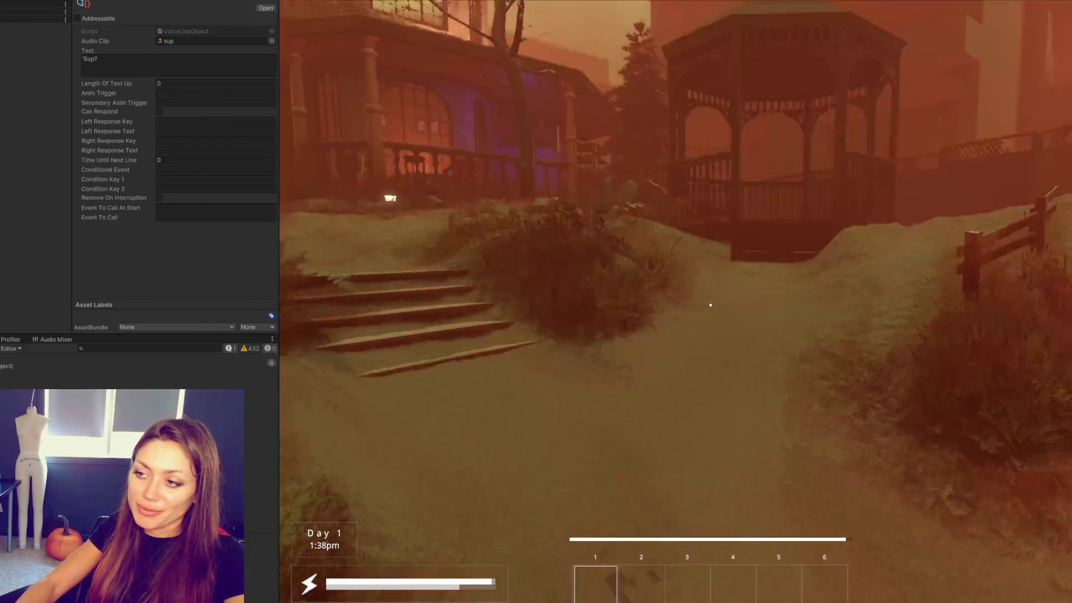
{"action": "key", "text": "w"}
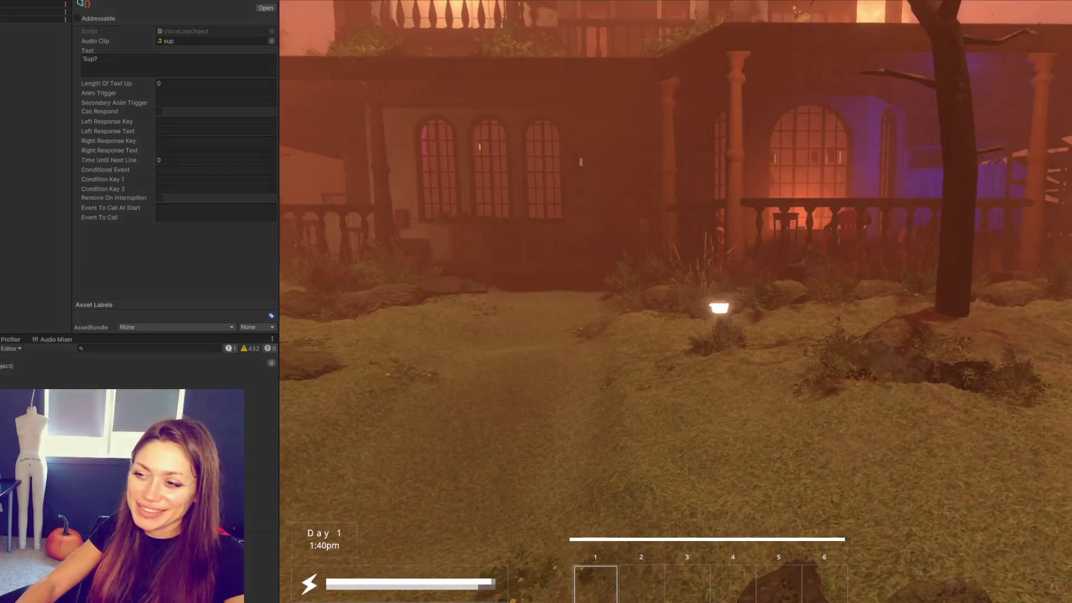
{"action": "key", "text": "w"}
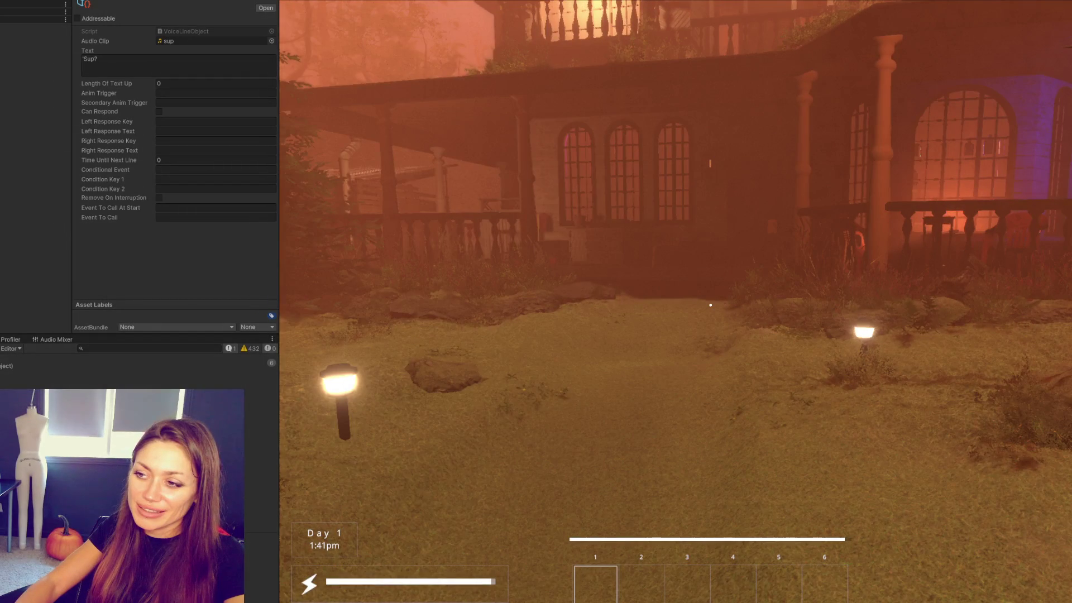
{"action": "key", "text": "w"}
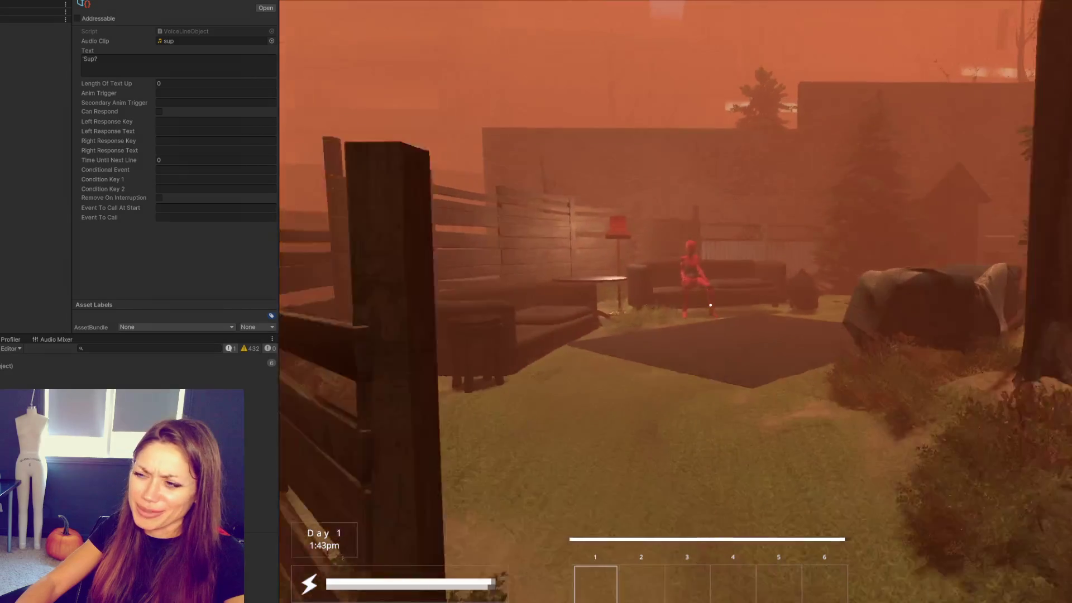
{"action": "key", "text": "w"}
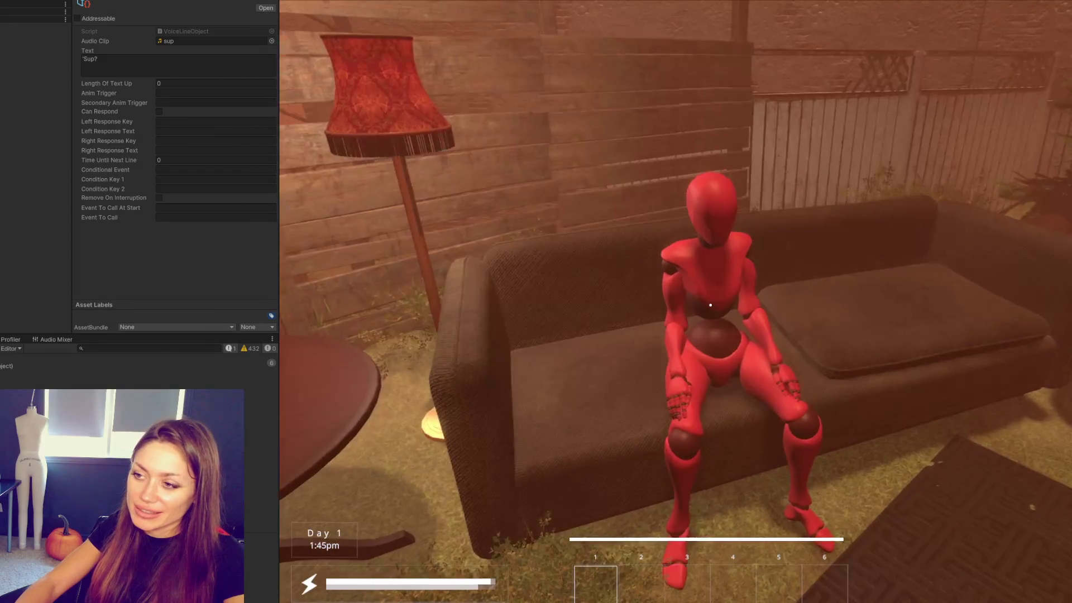
{"action": "key", "text": "w"}
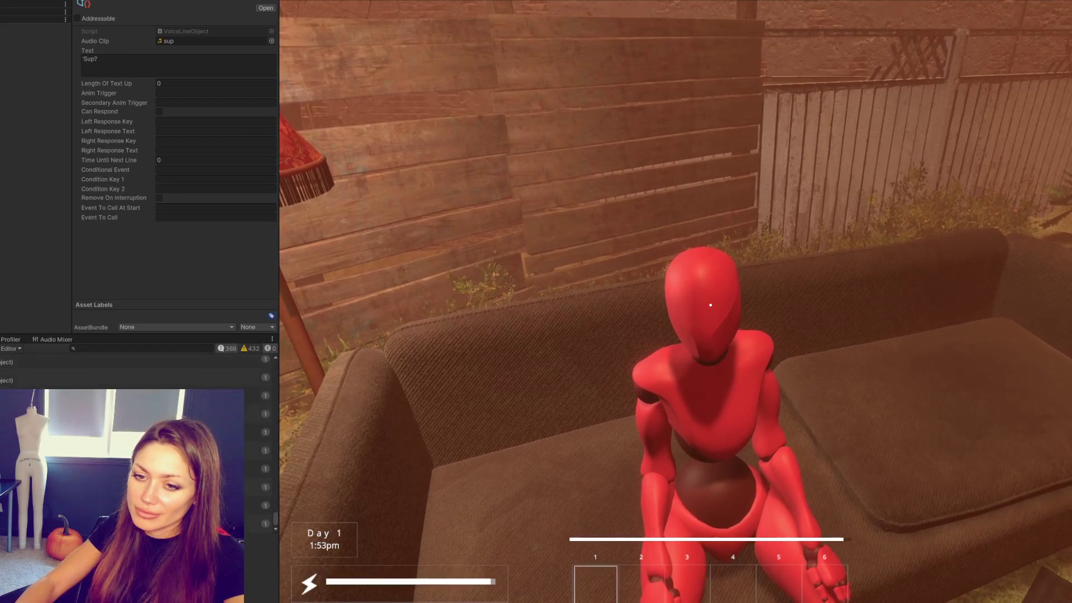
{"action": "key", "text": "Escape"}
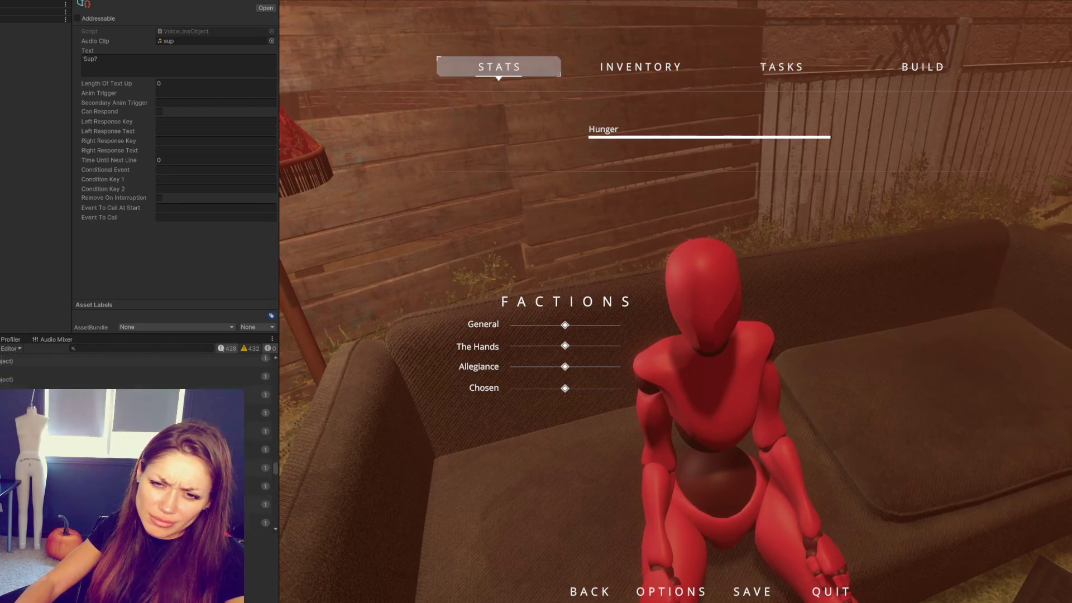
Step: Glance between Talking.cs and the paused game, then stop the play-test with Ctrl+P
{"action": "key", "text": "alt+Tab"}
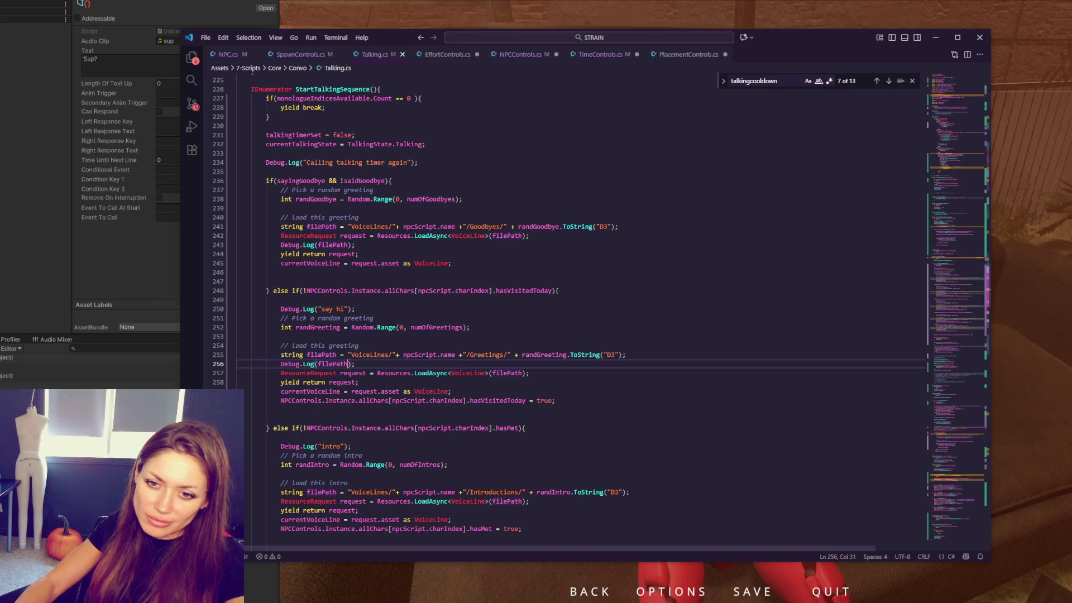
{"action": "key", "text": "alt+Tab"}
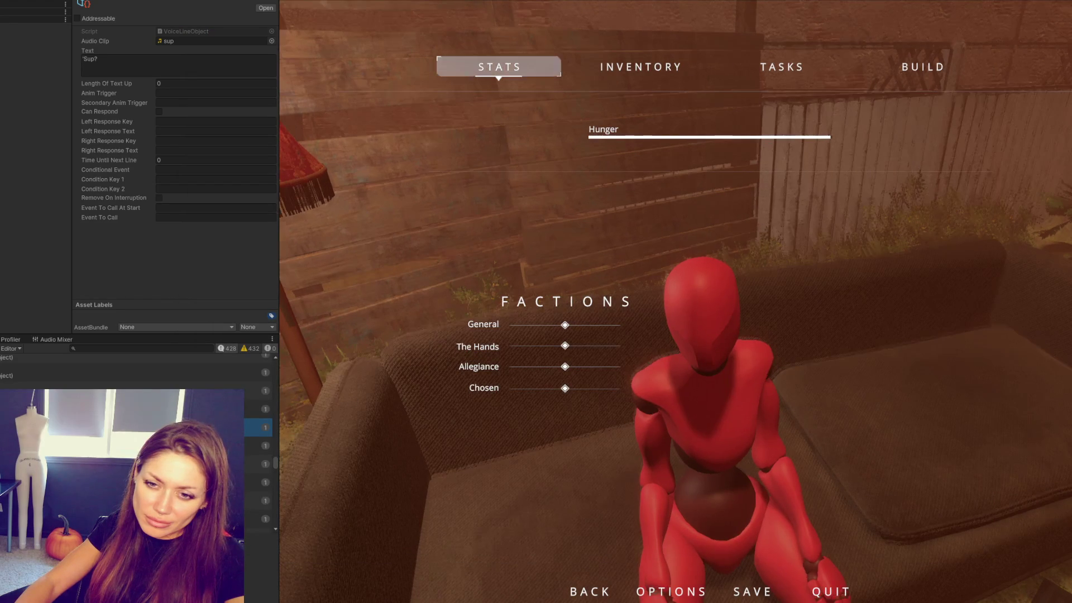
{"action": "key", "text": "alt+Tab"}
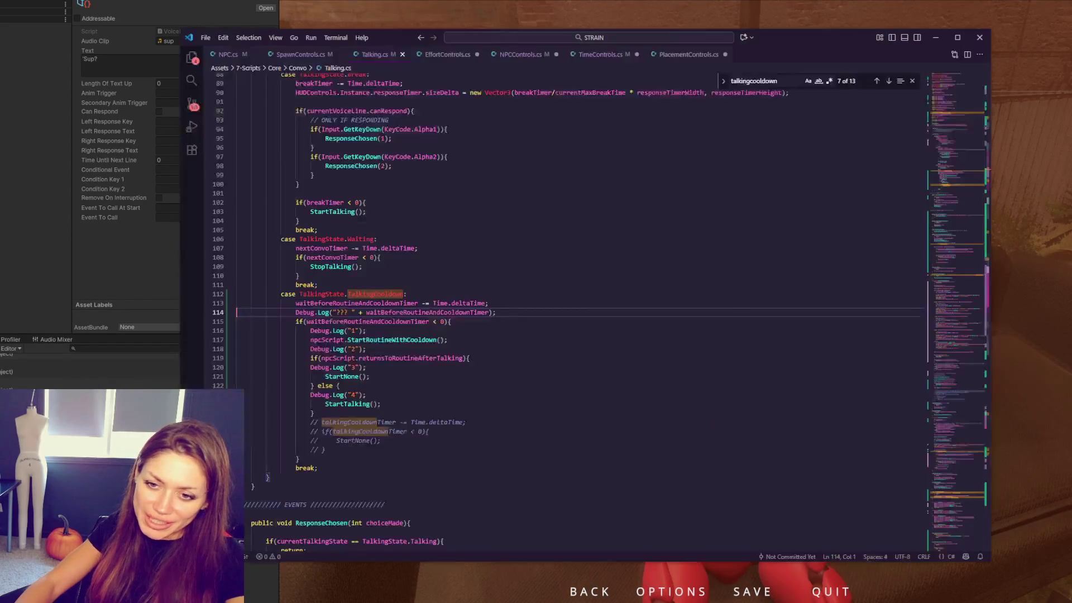
{"action": "key", "text": "alt+Tab"}
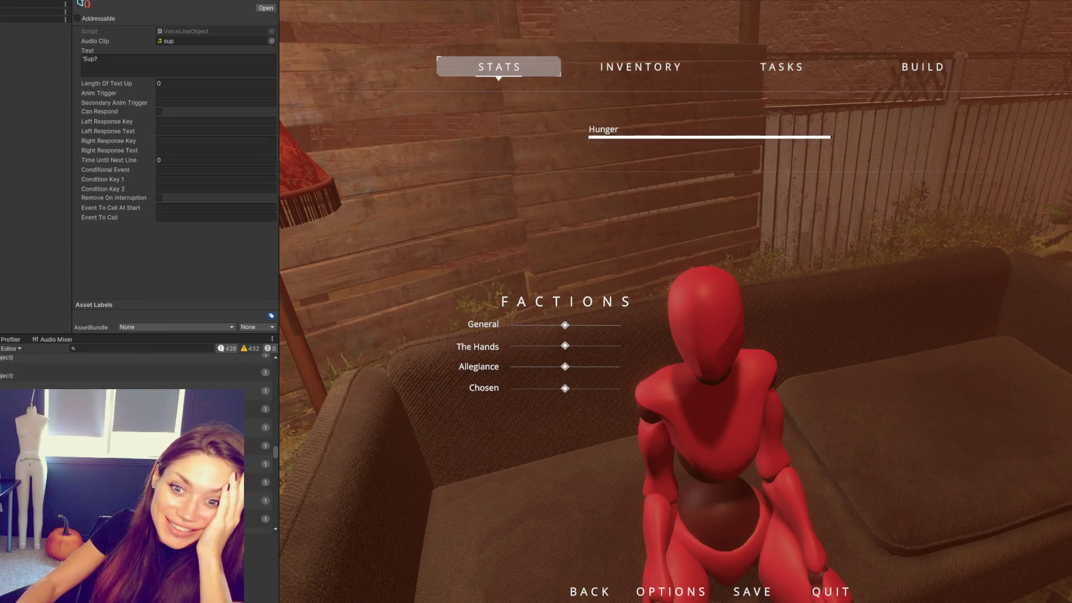
{"action": "key", "text": "ctrl+p"}
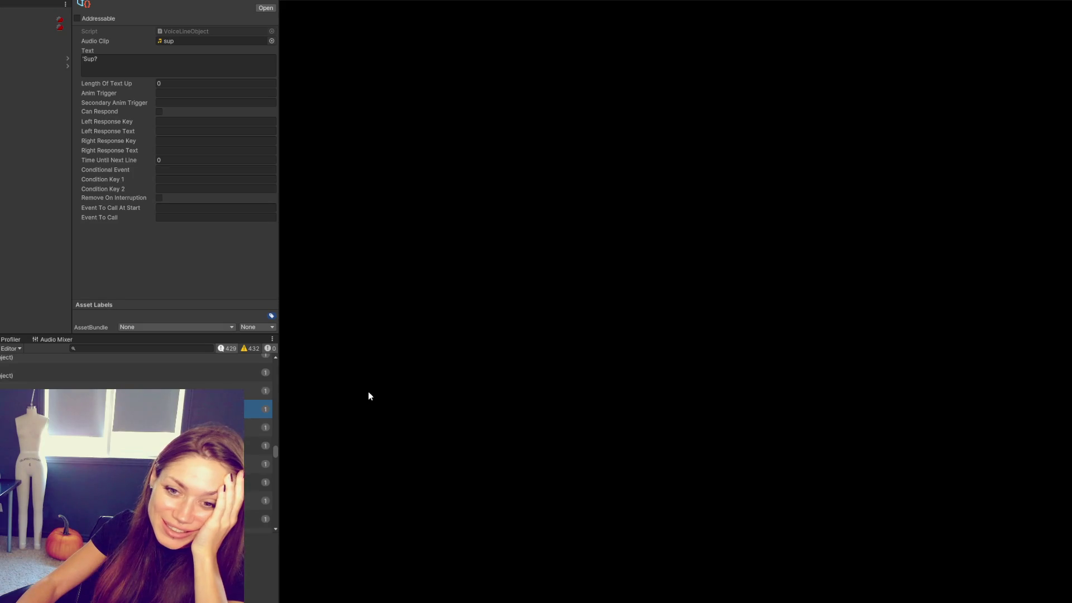
{"action": "scroll", "coordinate": [115, 380], "scroll_direction": "up", "scroll_amount": 1}
{"action": "scroll", "coordinate": [114, 380], "scroll_direction": "up", "scroll_amount": 1}
{"action": "scroll", "coordinate": [114, 381], "scroll_direction": "up", "scroll_amount": 1}
{"action": "scroll", "coordinate": [113, 381], "scroll_direction": "up", "scroll_amount": 1}
{"action": "scroll", "coordinate": [114, 381], "scroll_direction": "up", "scroll_amount": 1}
{"action": "left_click_drag", "start_coordinate": [277, 423], "coordinate": [282, 350]}
Step: Open the Console log entry's source at Talking.cs line 114 in VS Code
{"action": "left_click", "coordinate": [167, 436]}
{"action": "key", "text": "Down"}
{"action": "double_click", "coordinate": [168, 454]}
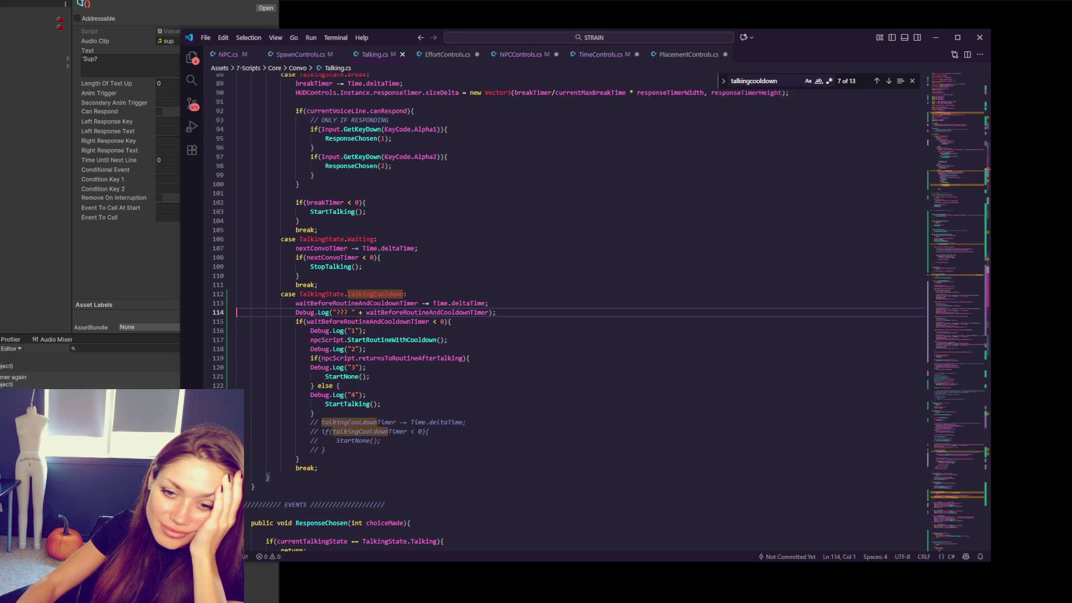
{"action": "left_click", "coordinate": [535, 310]}
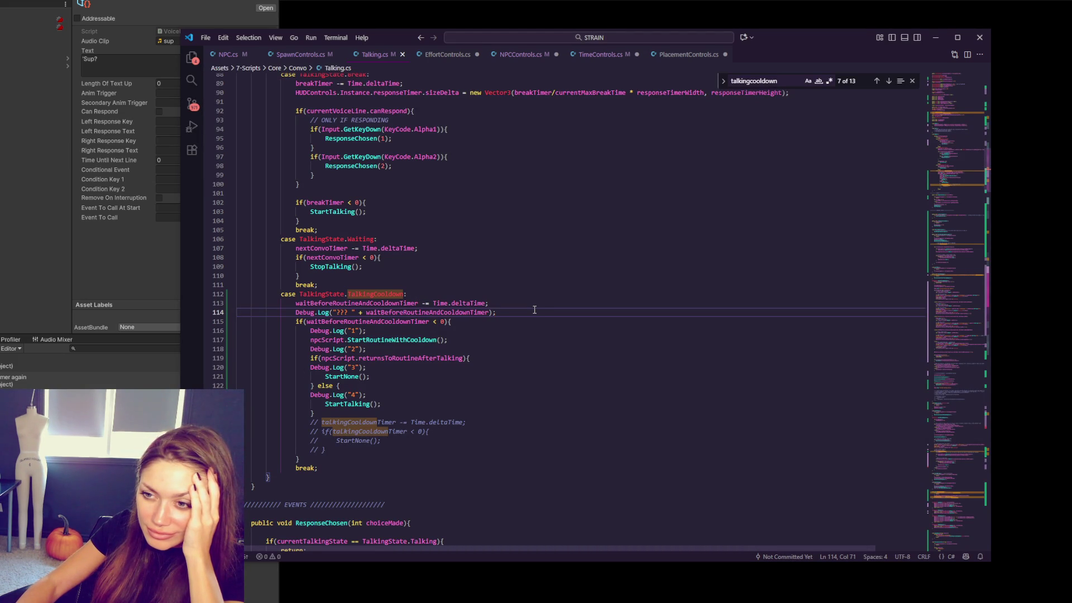
Step: Highlight uses of waitBeforeRoutineAndCooldownTimer and rest the caret on line 114
{"action": "double_click", "coordinate": [391, 320]}
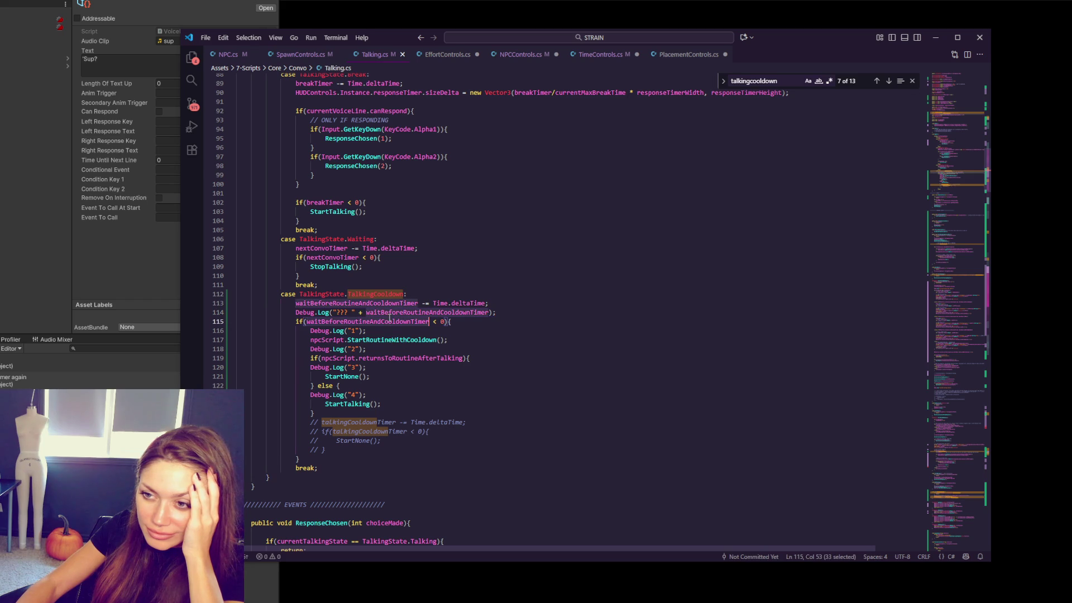
{"action": "left_click", "coordinate": [469, 319]}
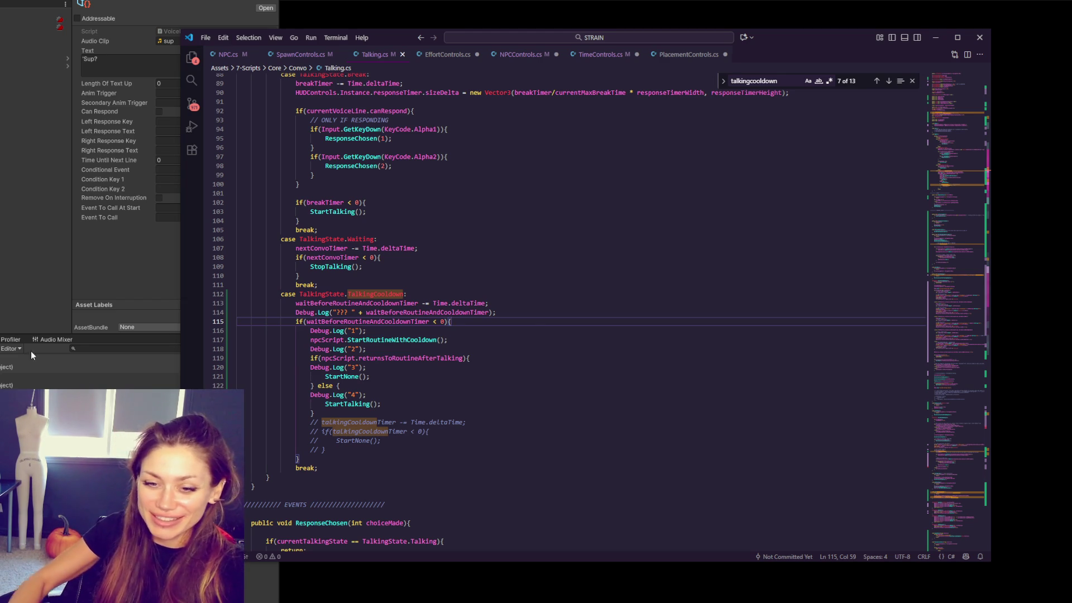
{"action": "left_click", "coordinate": [550, 405]}
{"action": "left_click", "coordinate": [396, 312]}
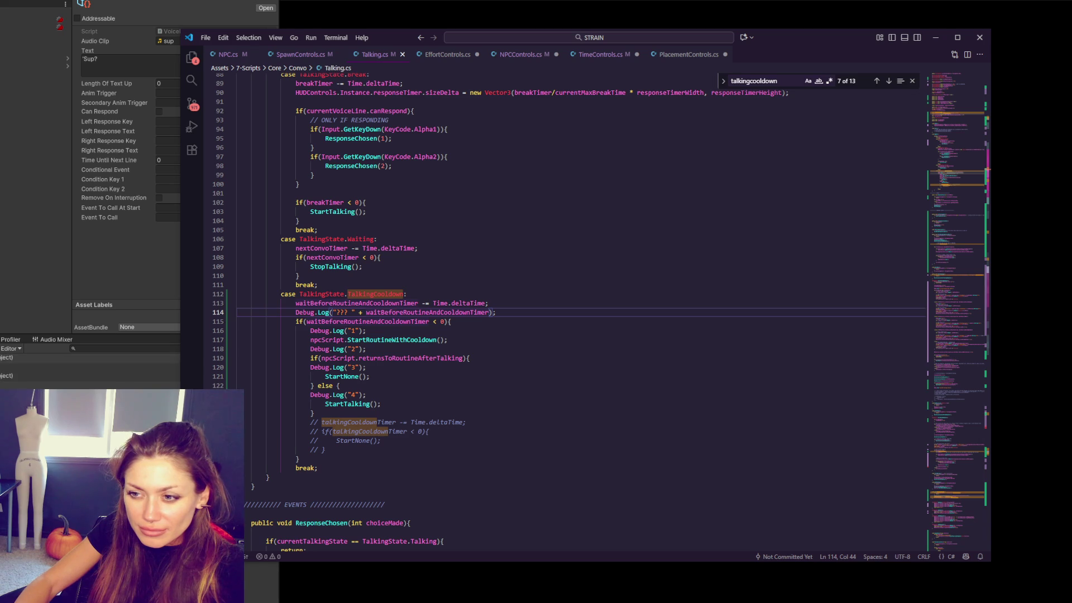
Step: Review the returnsToRoutineAfterTalking check and put the caret at the end of line 119
{"action": "key", "text": "Down"}
{"action": "key", "text": "Down"}
{"action": "key", "text": "Down"}
{"action": "key", "text": "Down"}
{"action": "key", "text": "Down"}
{"action": "key", "text": "Down"}
{"action": "key", "text": "Down"}
{"action": "left_click", "coordinate": [639, 374]}
{"action": "left_click", "coordinate": [380, 359]}
{"action": "double_click", "coordinate": [380, 358]}
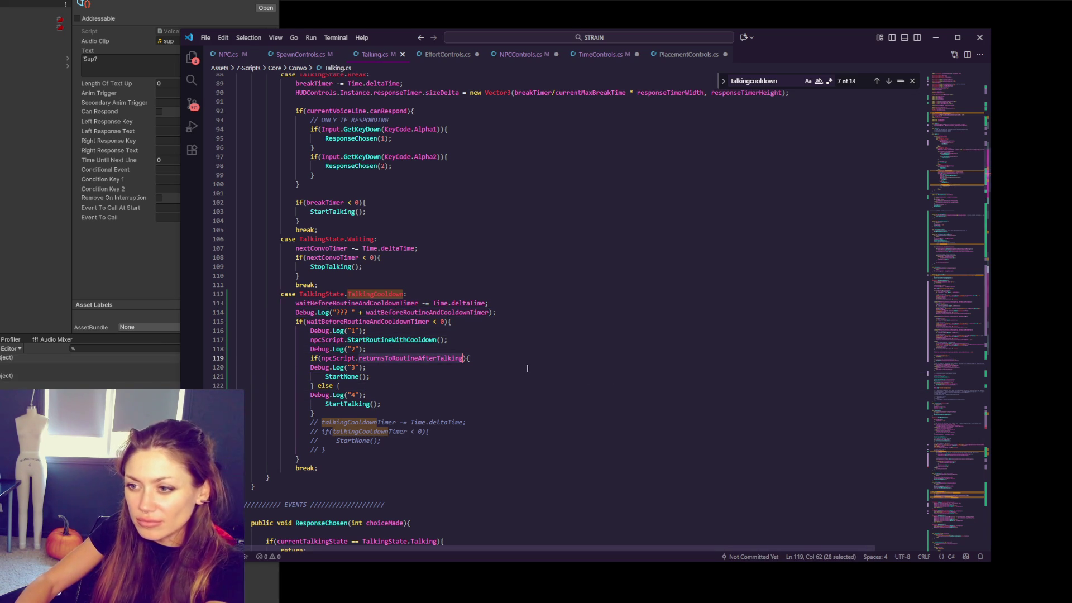
{"action": "left_click", "coordinate": [473, 359]}
Step: Delete the Debug.Log("3") line so StartNone follows the check, selecting the StartTalking call
{"action": "key", "text": "shift+Down"}
{"action": "key", "text": "Delete"}
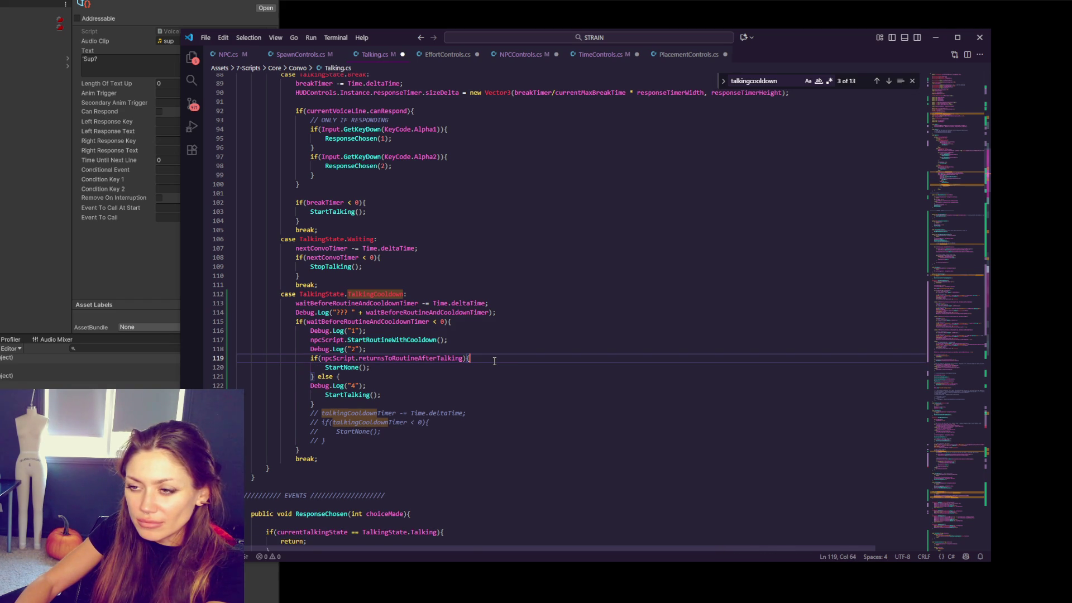
{"action": "double_click", "coordinate": [350, 395]}
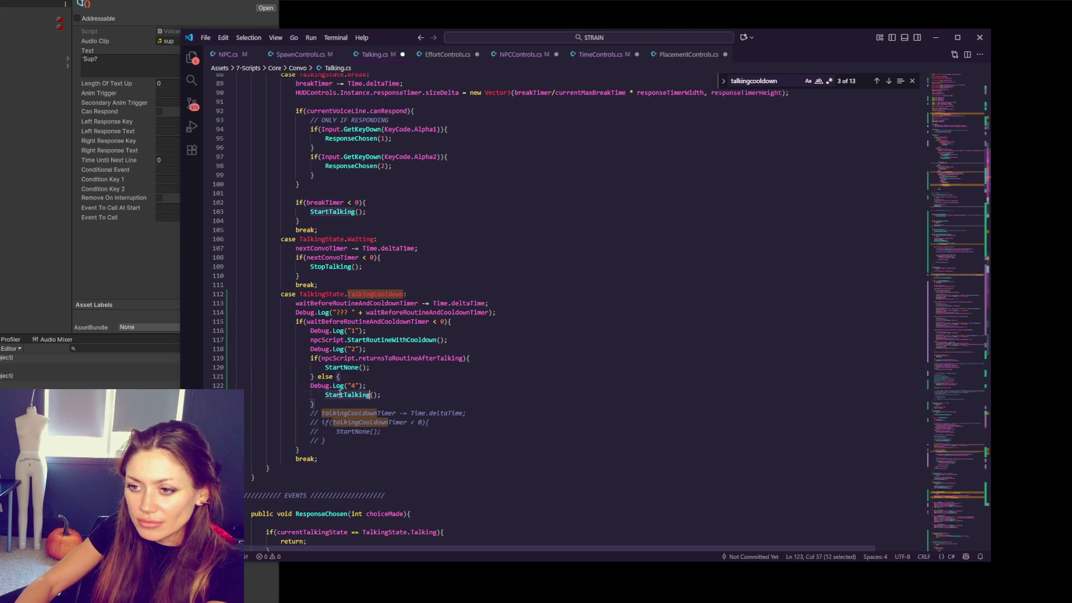
Step: Search StartTalking matches down to its definition at line 218 and select TalkingCooldown in its guard
{"action": "key", "text": "ctrl+f"}
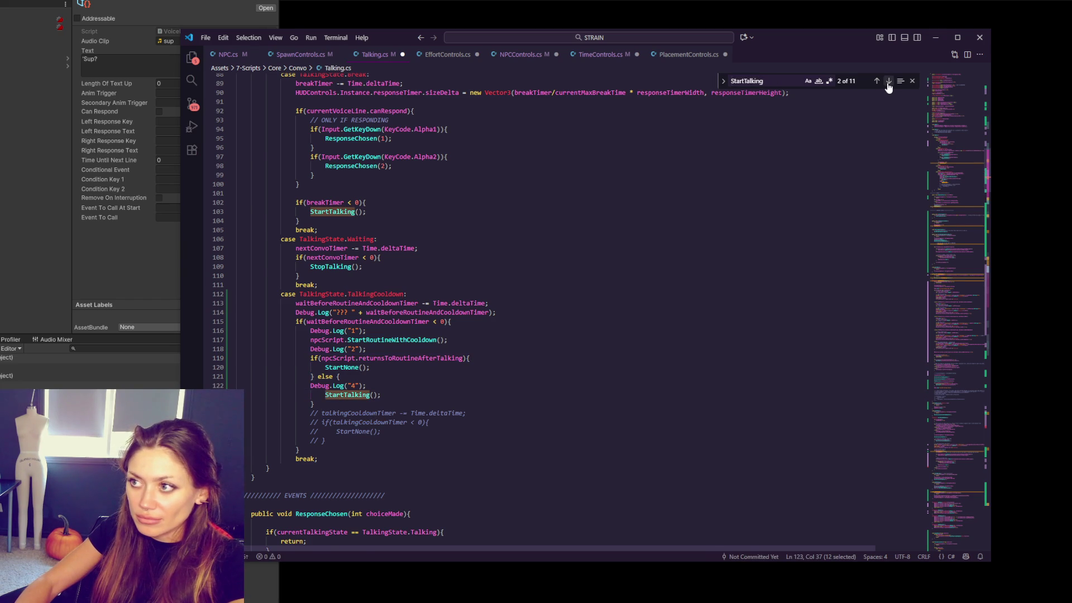
{"action": "left_click", "coordinate": [889, 84]}
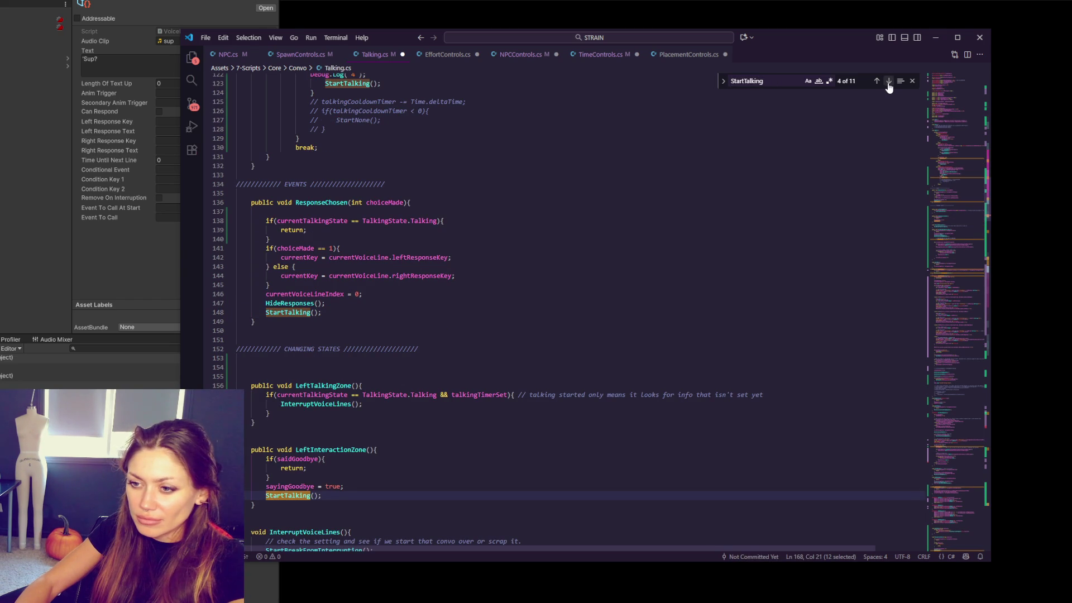
{"action": "left_click", "coordinate": [889, 84]}
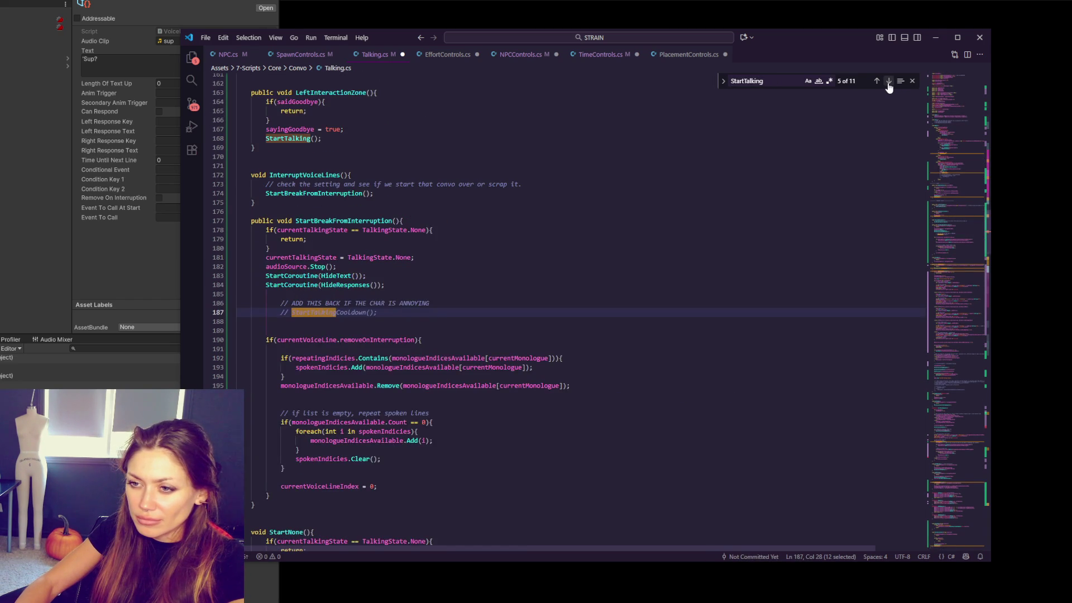
{"action": "left_click", "coordinate": [889, 81]}
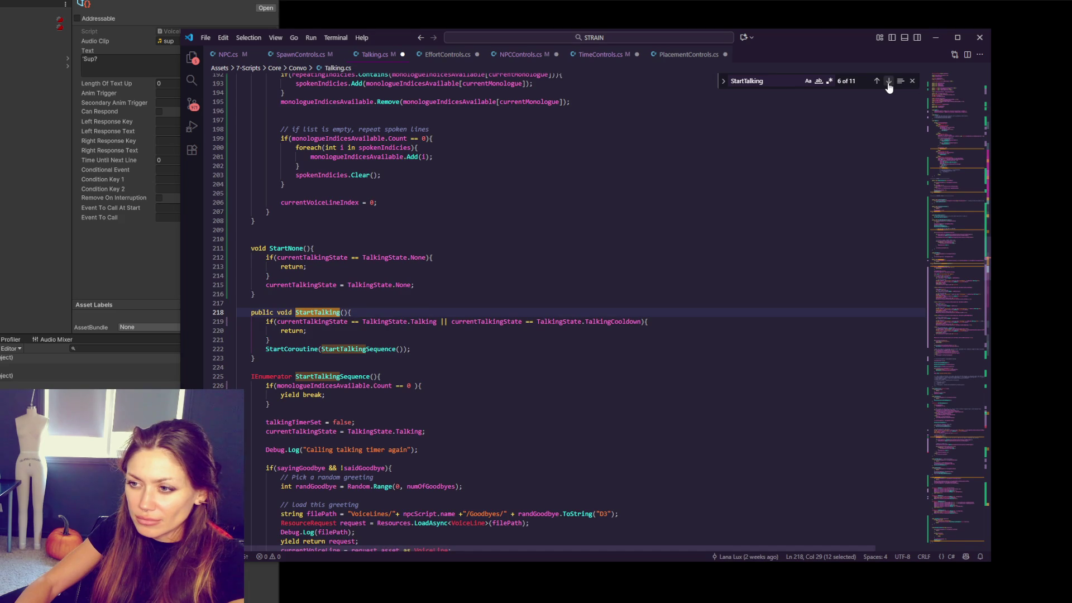
{"action": "double_click", "coordinate": [611, 321]}
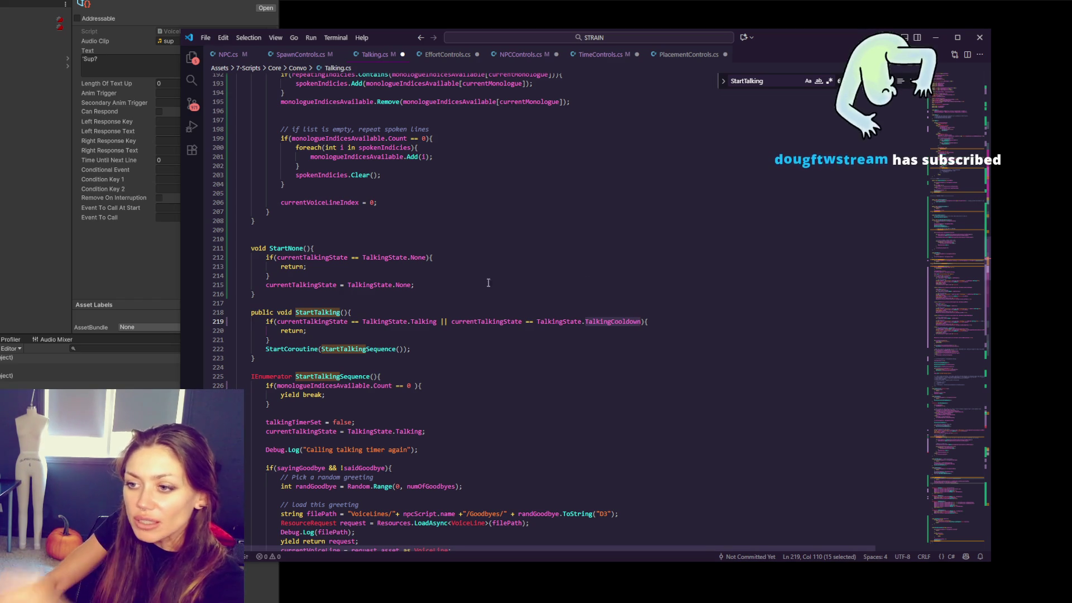
Step: Move the '|| TalkingCooldown' check out of line 219's guard into a comment after the brace, leaving only the Talking check, and return to Unity
{"action": "left_click", "coordinate": [451, 333]}
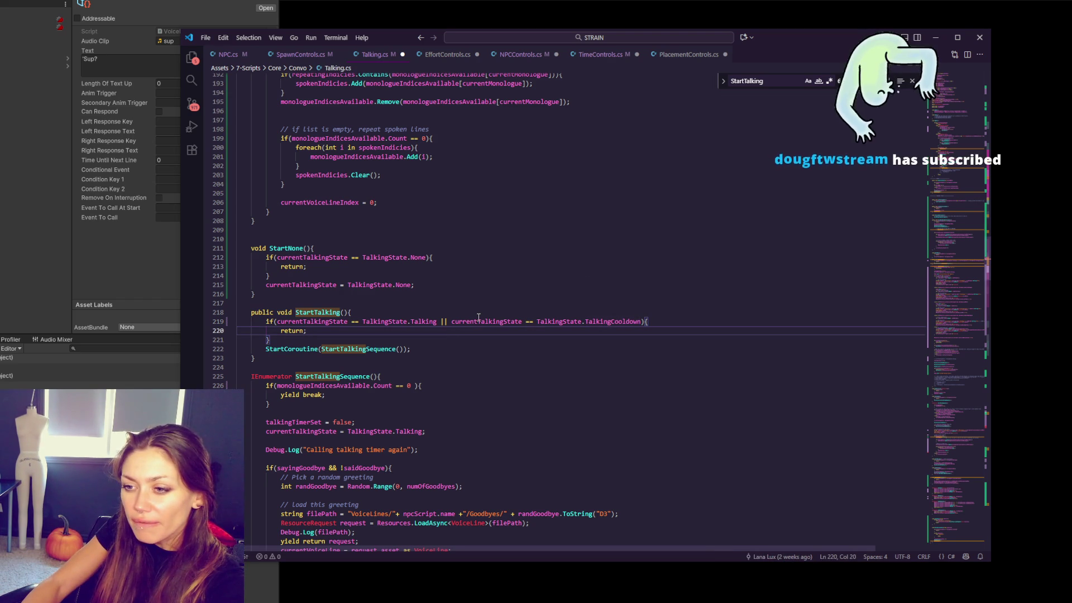
{"action": "left_click_drag", "start_coordinate": [439, 322], "coordinate": [643, 322]}
{"action": "key", "text": "BackSpace"}
{"action": "left_click", "coordinate": [533, 318]}
{"action": "left_click", "coordinate": [586, 322]}
{"action": "type", "text": "//"}
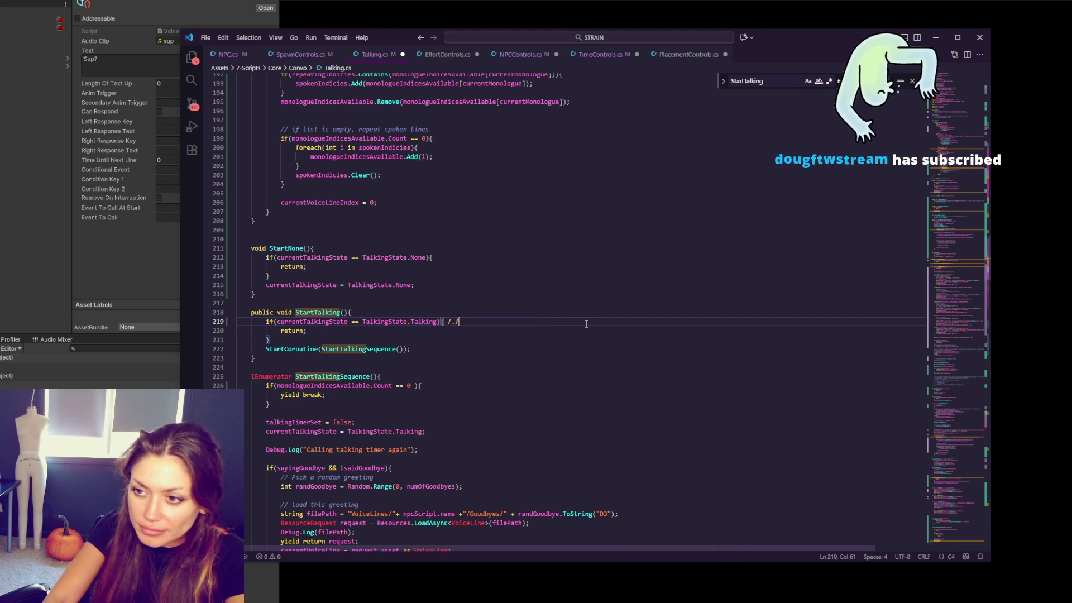
{"action": "key", "text": "ctrl+v"}
{"action": "left_click", "coordinate": [586, 321]}
{"action": "left_click", "coordinate": [49, 275]}
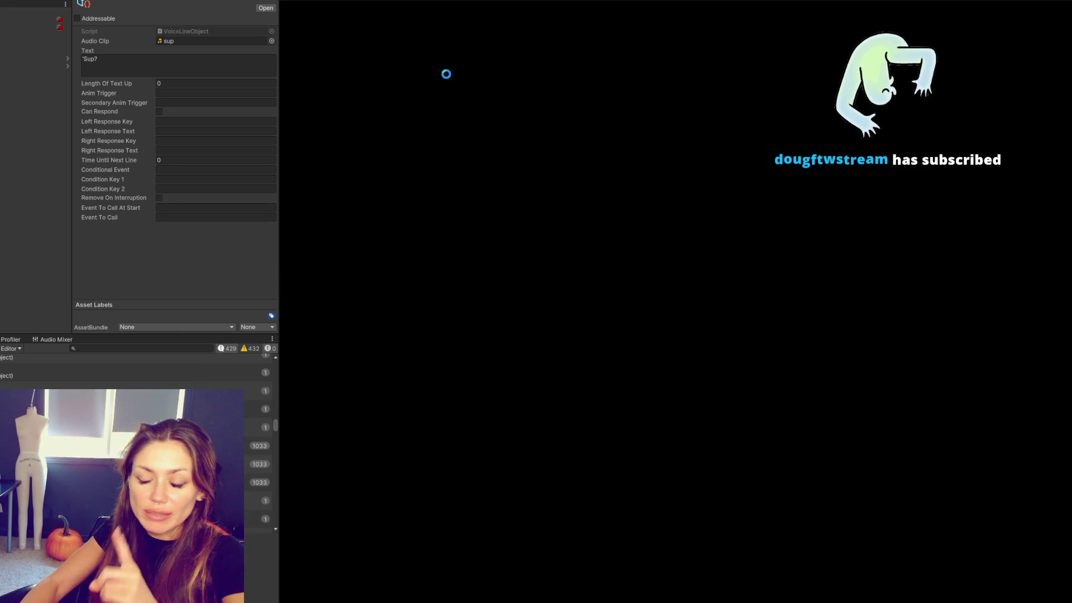
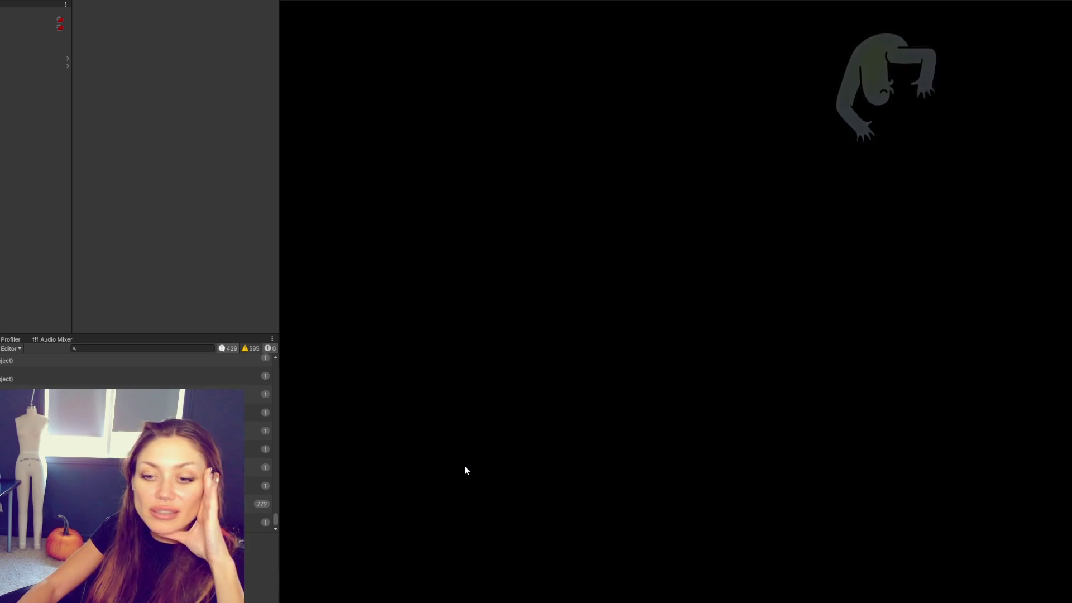
Step: Inspect the console message repeated 772 times and the next one, then show the Project assets
{"action": "left_click", "coordinate": [201, 506]}
{"action": "key", "text": "Down"}
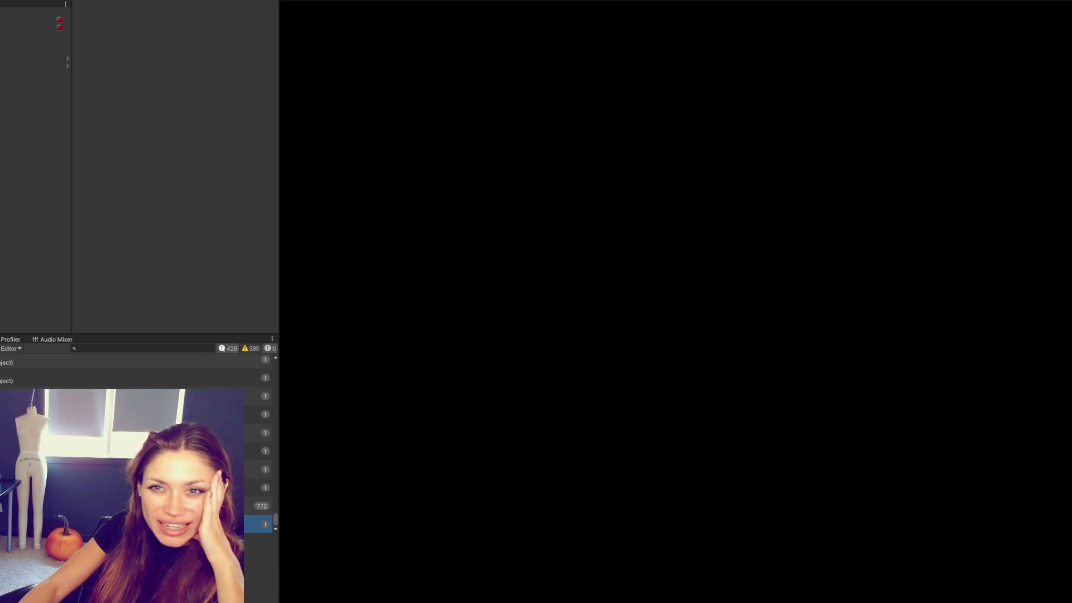
{"action": "key", "text": "ctrl+5"}
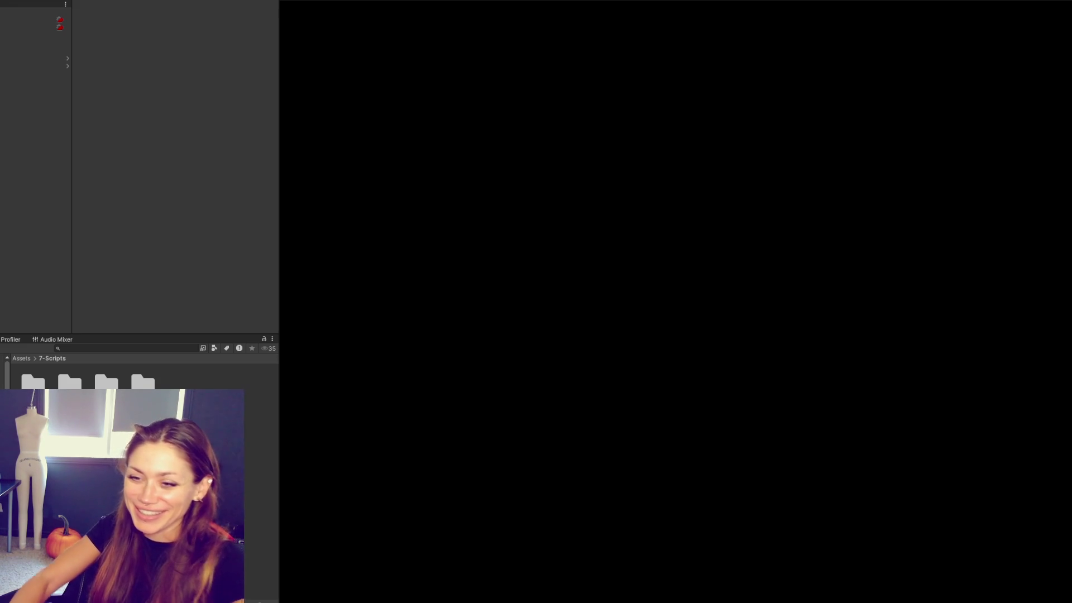
Step: Narrow the left panel and browse into the 6-Scenes folder holding the Subway and Home scenes
{"action": "left_click_drag", "start_coordinate": [71, 220], "coordinate": [27, 220]}
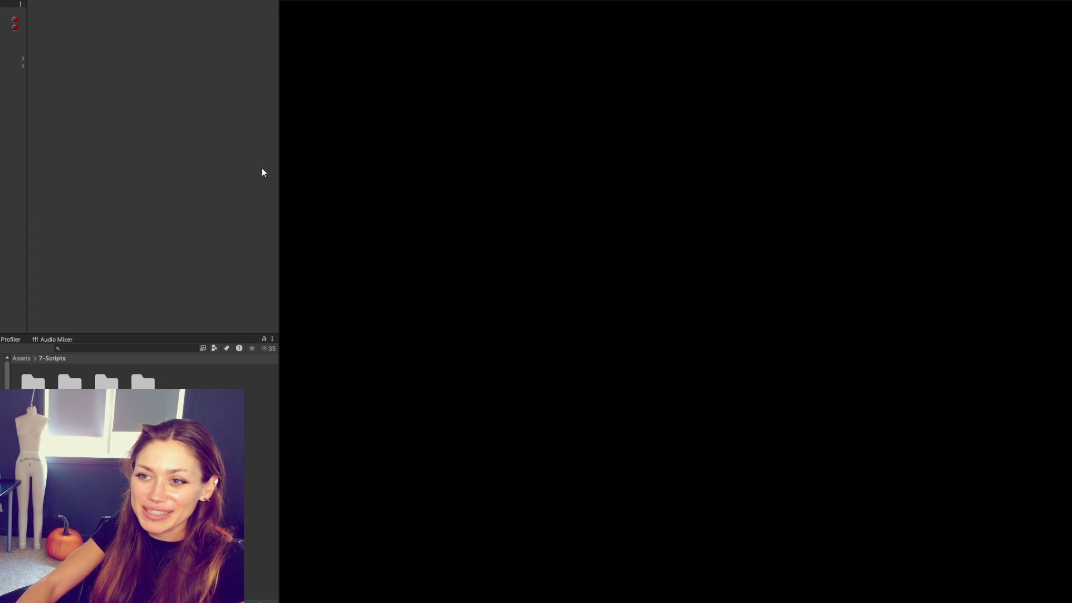
{"action": "key", "text": "Up"}
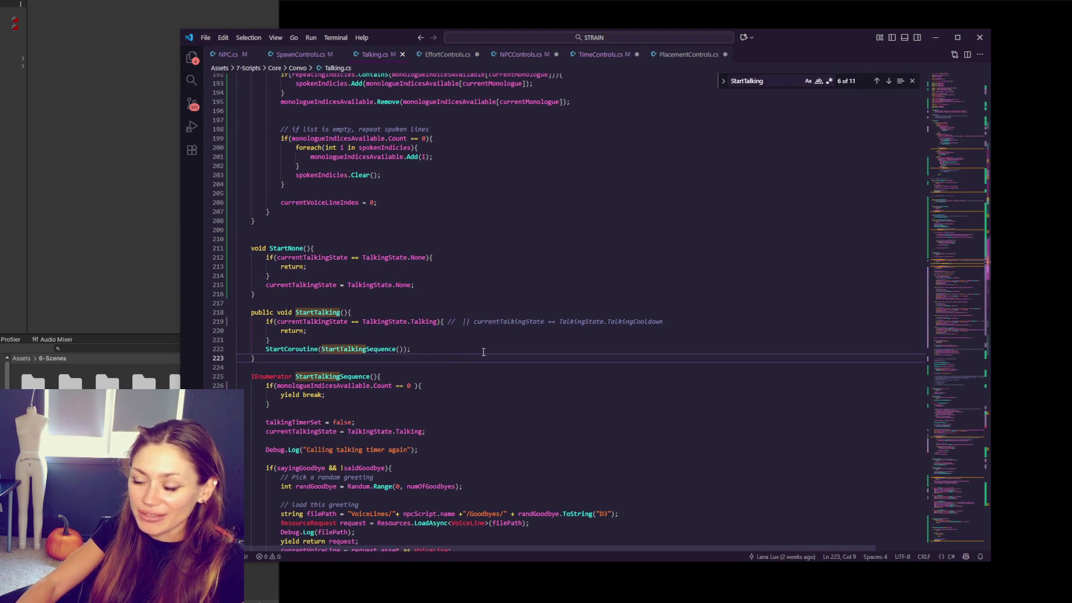
{"action": "left_click", "coordinate": [492, 339]}
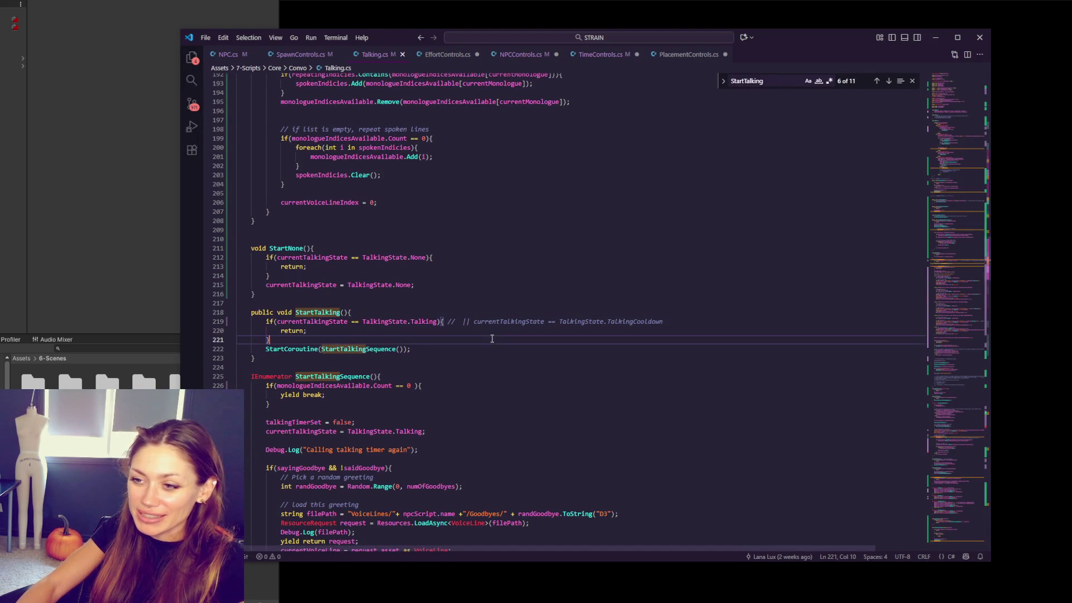
Step: Review StartTalking's StartCoroutine call and goodbye branch in Talking.cs, then bring Unity forward to recompile
{"action": "left_click", "coordinate": [497, 352]}
{"action": "left_click", "coordinate": [492, 367]}
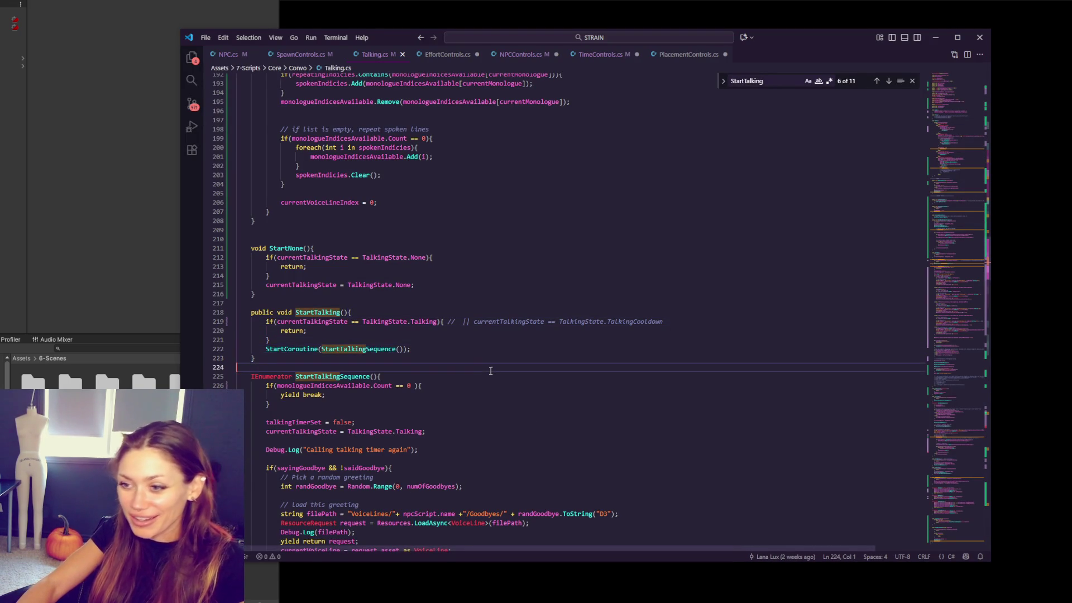
{"action": "scroll", "coordinate": [490, 372], "scroll_direction": "down", "scroll_amount": 2}
{"action": "left_click", "coordinate": [520, 301]}
{"action": "left_click", "coordinate": [579, 264]}
{"action": "scroll", "coordinate": [579, 261], "scroll_direction": "down", "scroll_amount": 1}
{"action": "left_click", "coordinate": [579, 260]}
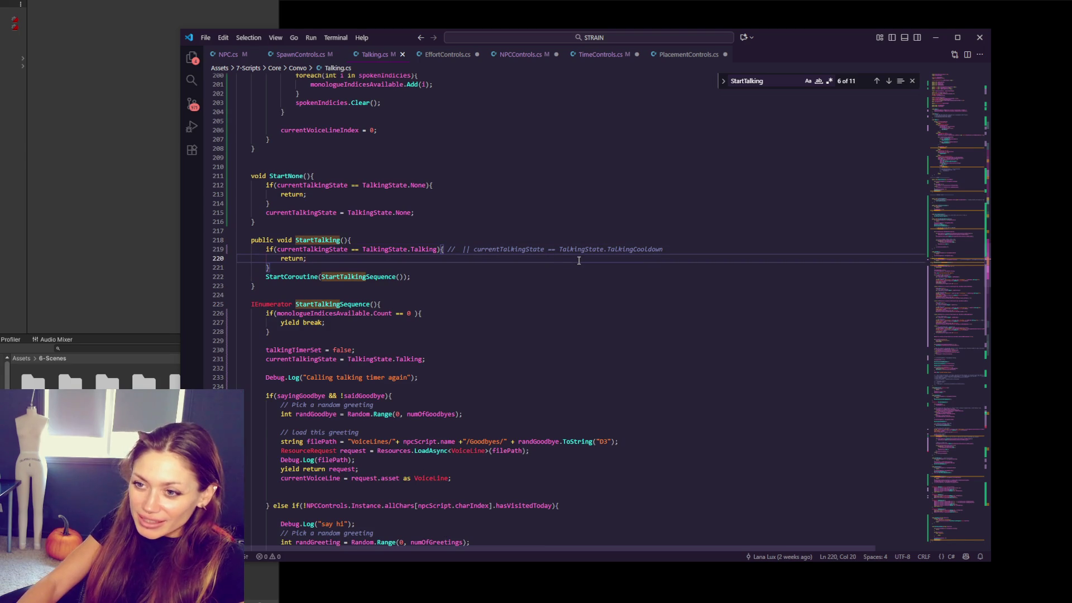
{"action": "left_click", "coordinate": [570, 277]}
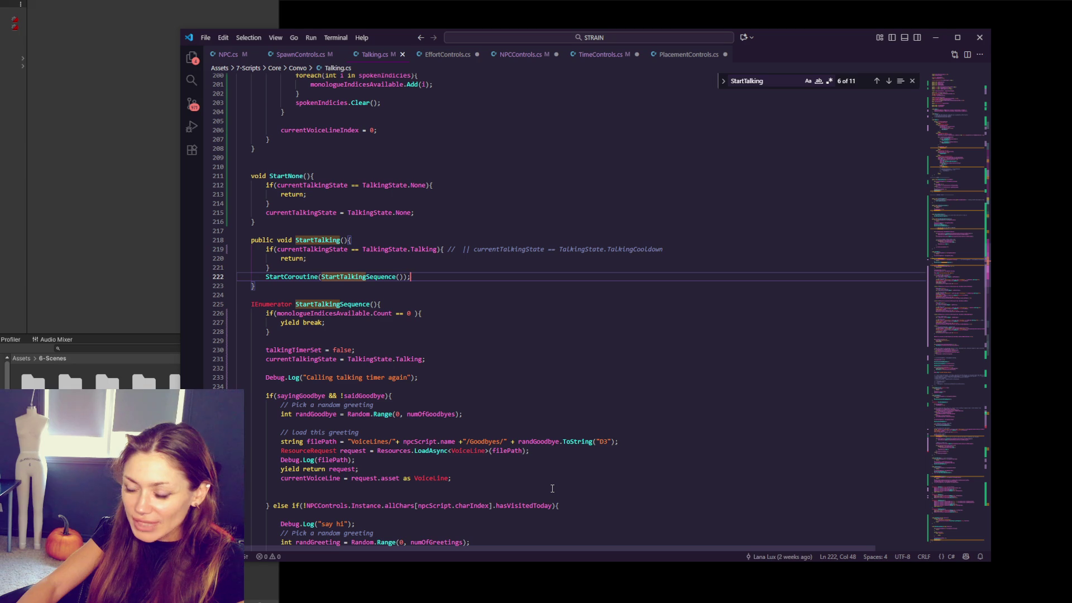
{"action": "left_click", "coordinate": [552, 489]}
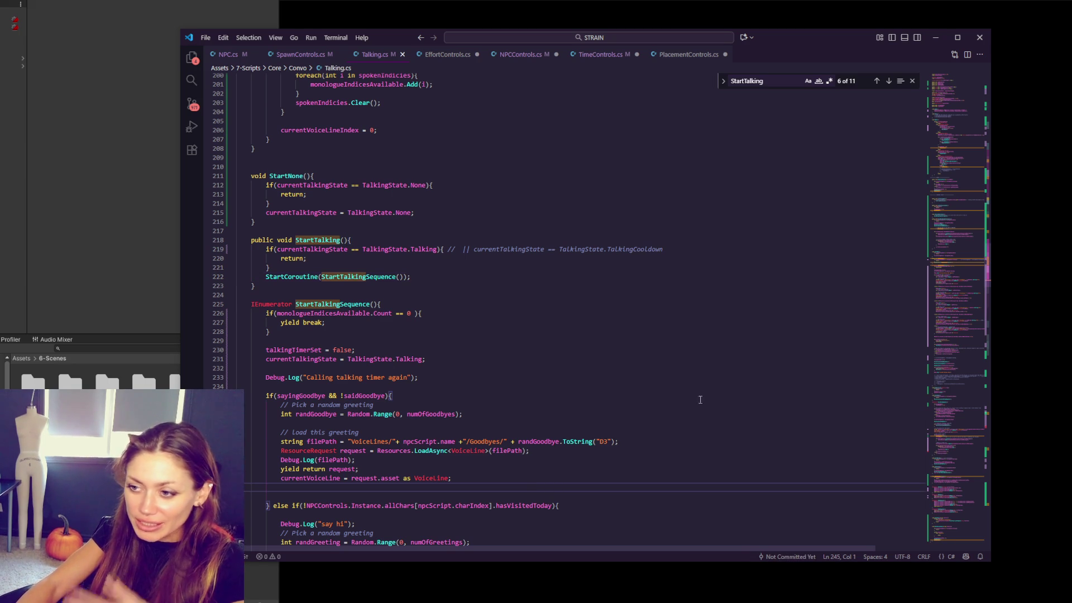
{"action": "scroll", "coordinate": [675, 424], "scroll_direction": "down", "scroll_amount": 5}
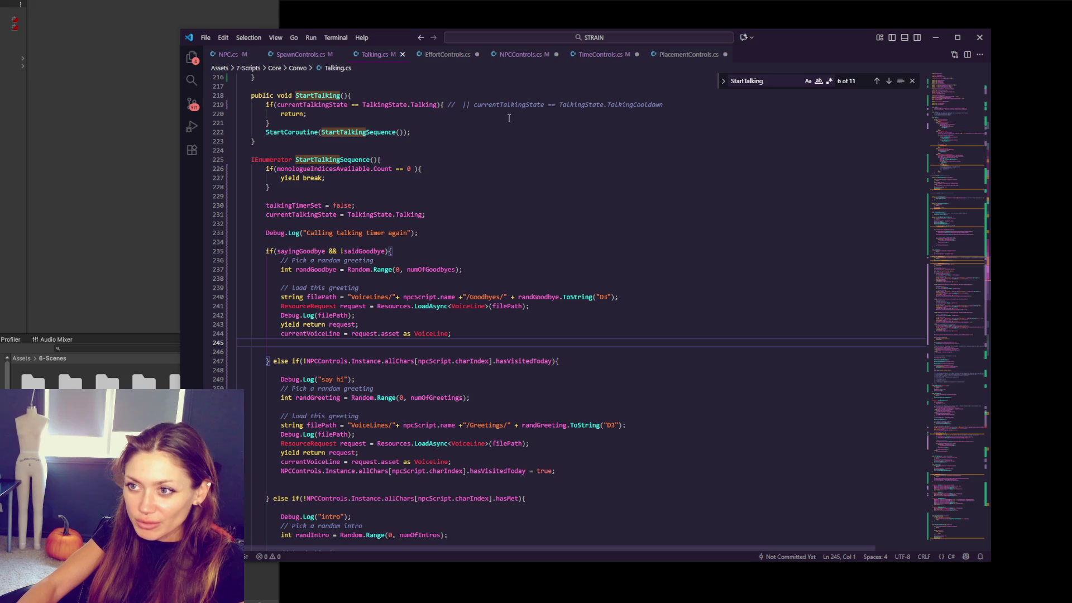
{"action": "left_click", "coordinate": [135, 192]}
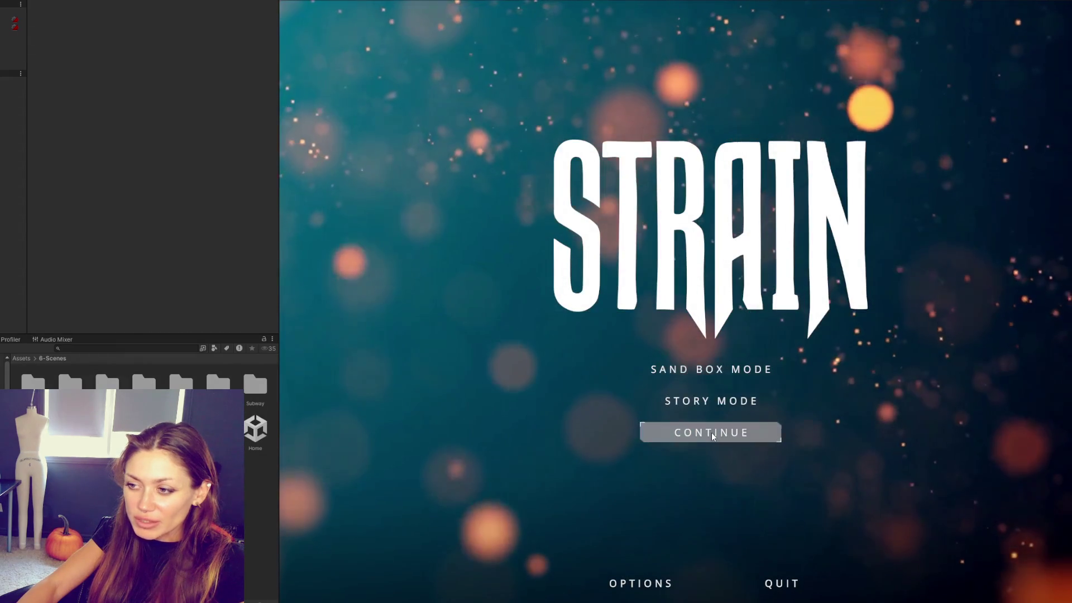
Step: Continue the saved STRAIN game to its loading screen, then return to the code editor
{"action": "left_click", "coordinate": [712, 433]}
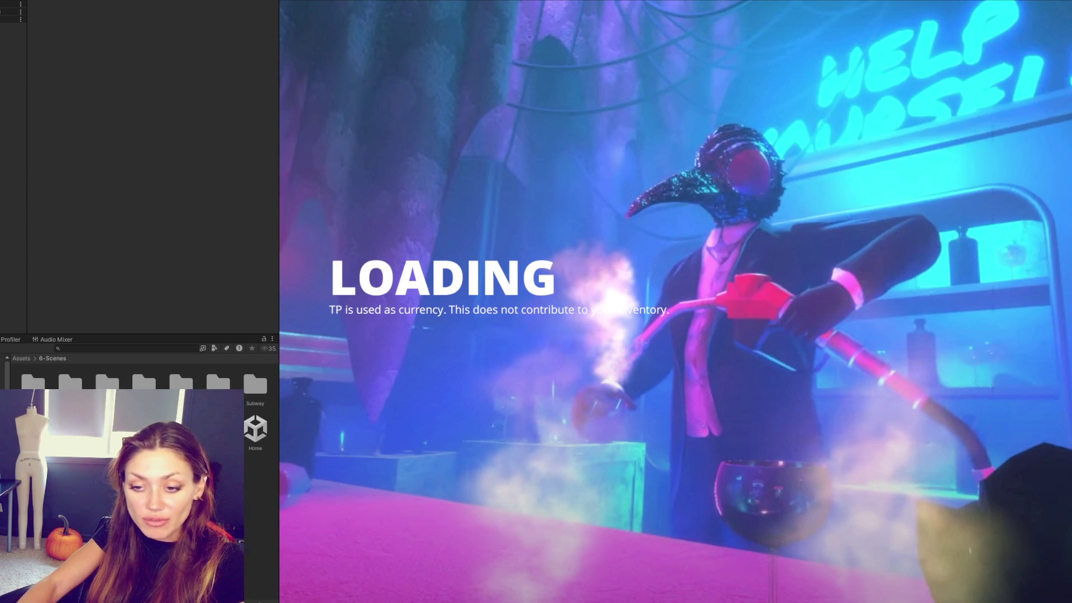
{"action": "key", "text": "alt+Tab"}
{"action": "scroll", "coordinate": [387, 341], "scroll_direction": "up", "scroll_amount": 5}
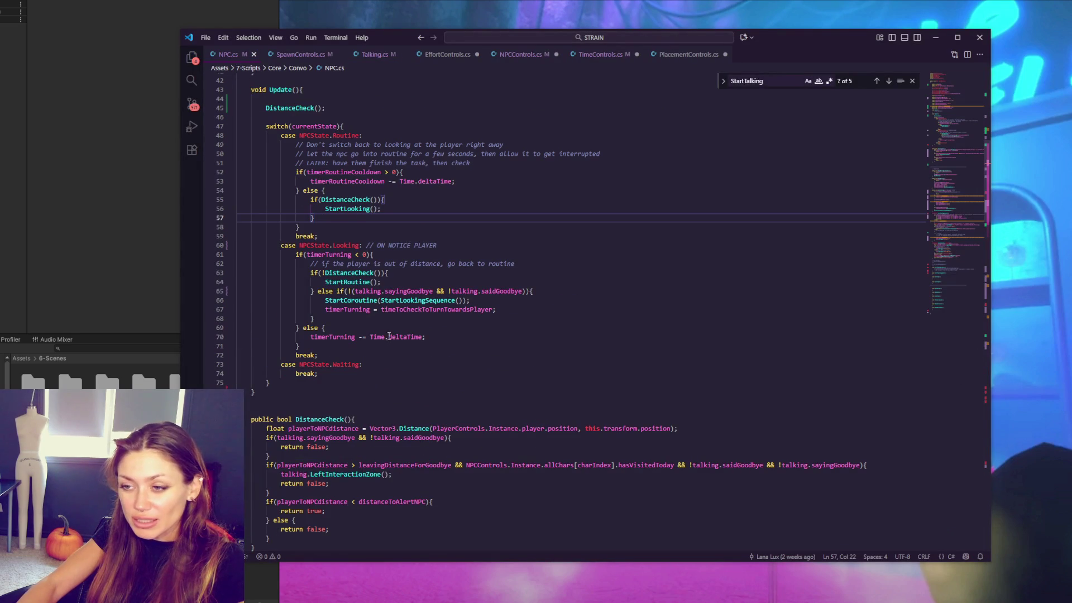
{"action": "type", "text": "talking"}
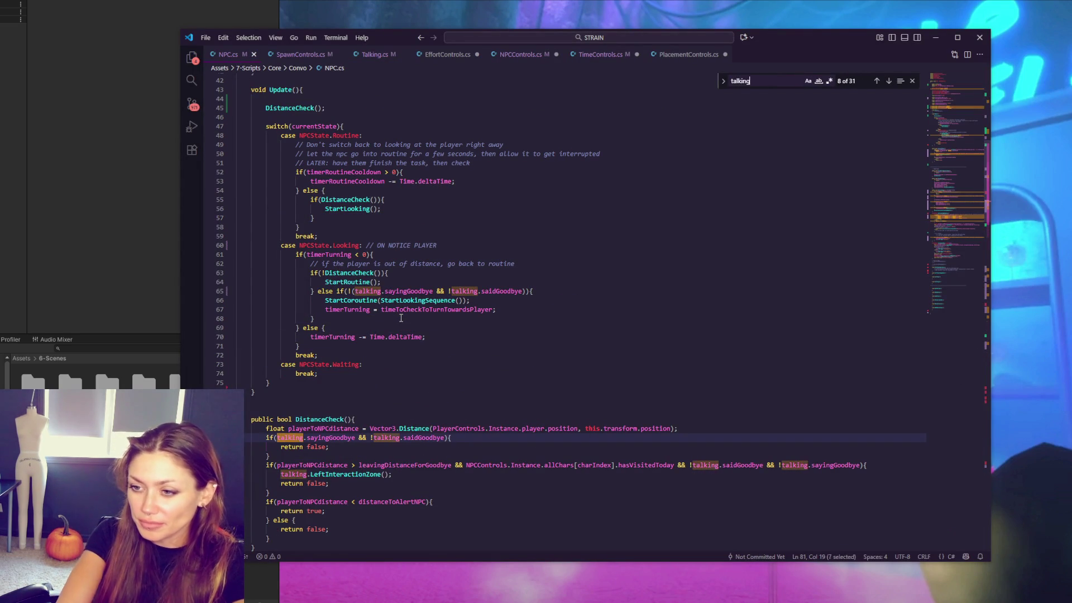
{"action": "scroll", "coordinate": [511, 325], "scroll_direction": "down", "scroll_amount": 4}
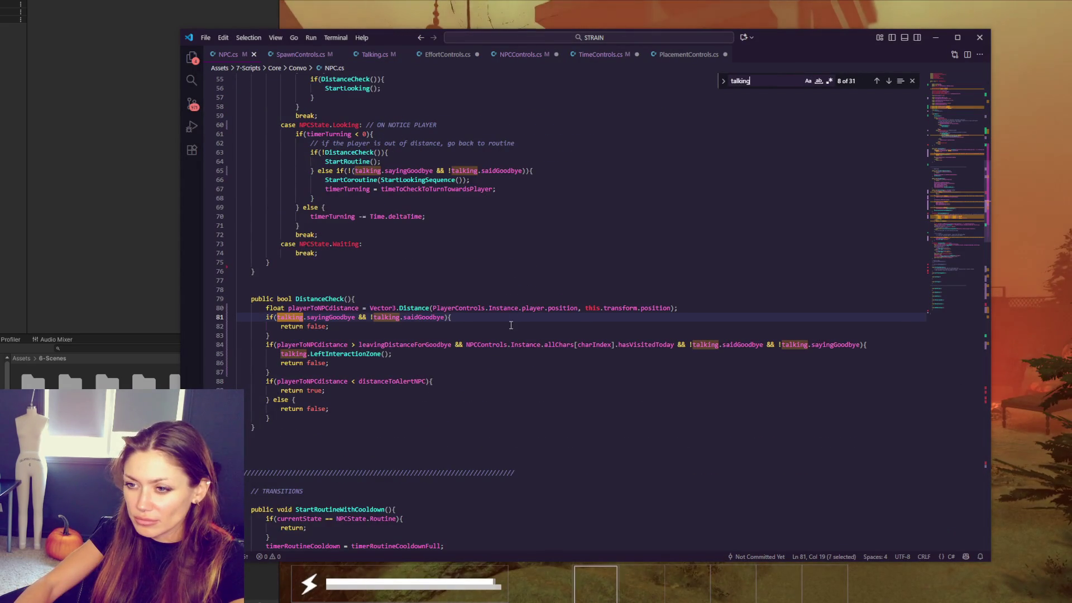
Step: Step through the 'talking.' search matches in NPC.cs down to the last one on line 154
{"action": "double_click", "coordinate": [378, 353]}
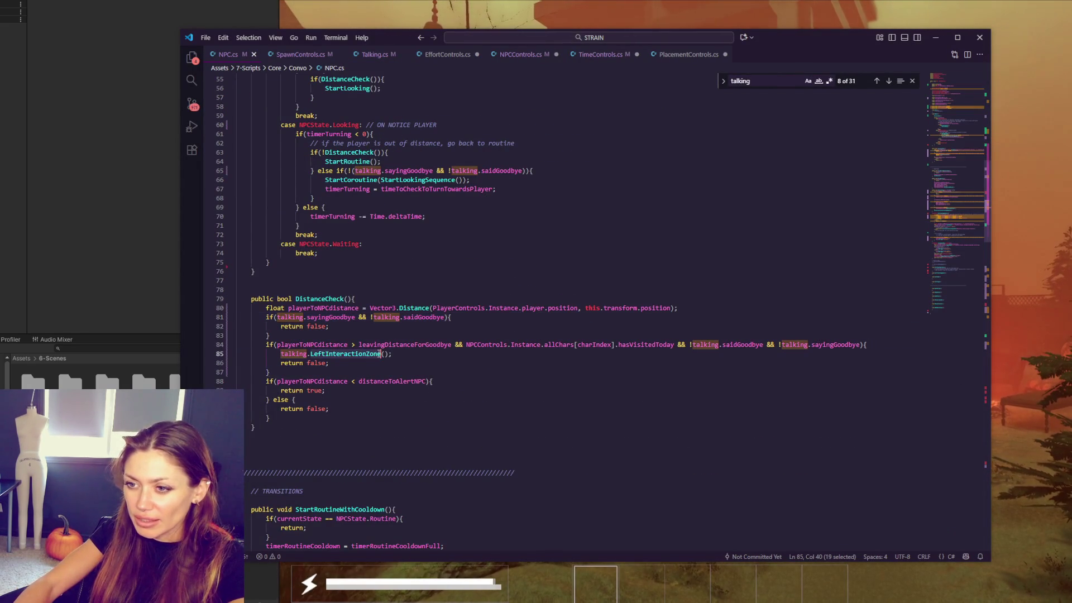
{"action": "left_click", "coordinate": [889, 82]}
{"action": "left_click", "coordinate": [889, 81]}
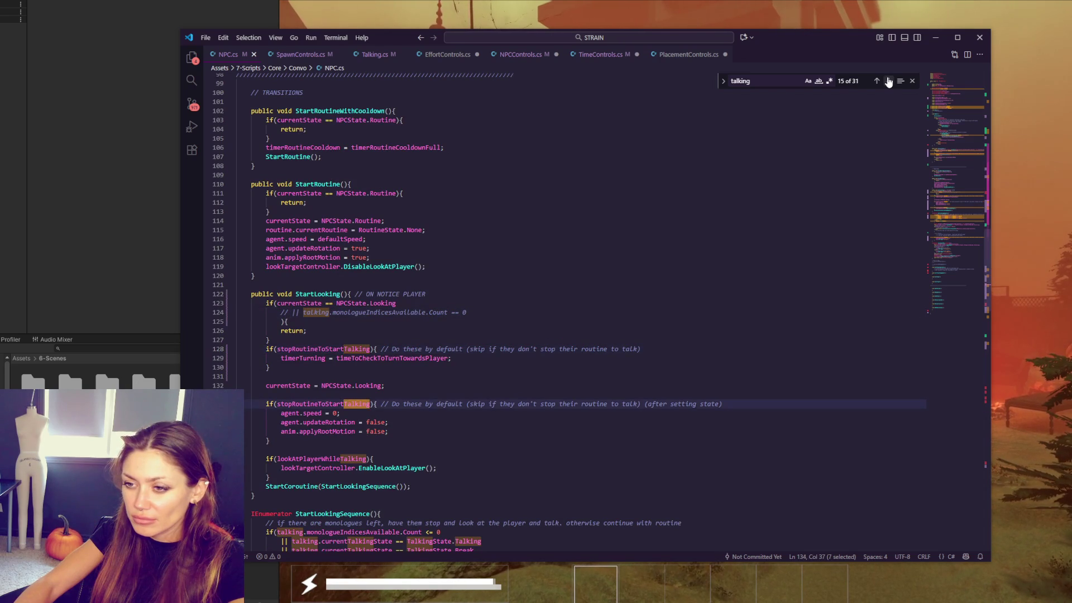
{"action": "scroll", "coordinate": [919, 167], "scroll_direction": "up", "scroll_amount": 1}
{"action": "scroll", "coordinate": [919, 167], "scroll_direction": "up", "scroll_amount": 8}
{"action": "scroll", "coordinate": [943, 196], "scroll_direction": "down", "scroll_amount": 10}
{"action": "scroll", "coordinate": [950, 192], "scroll_direction": "up", "scroll_amount": 6}
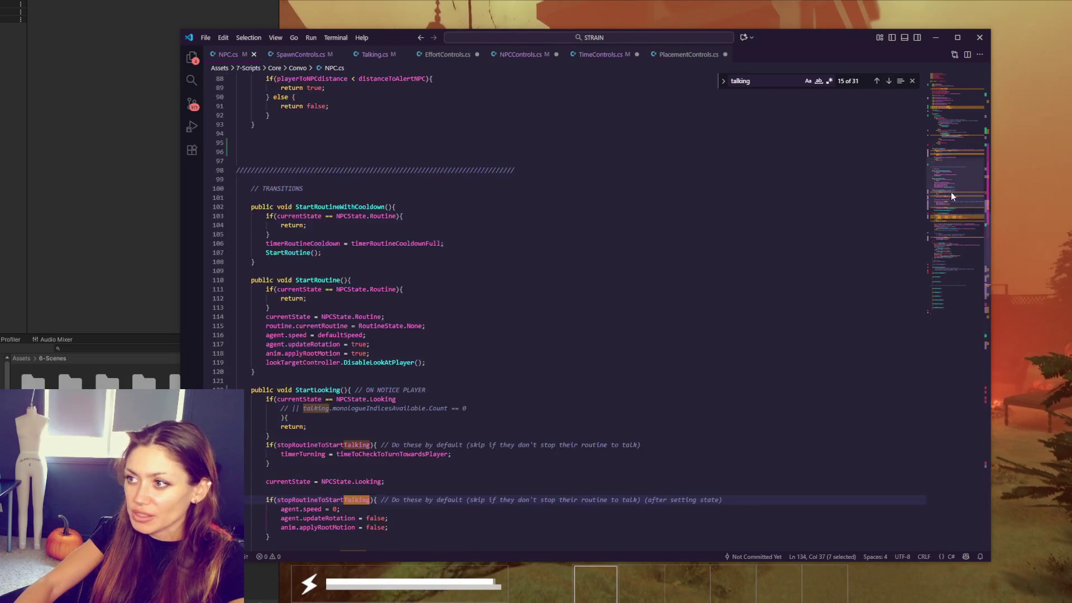
{"action": "scroll", "coordinate": [951, 192], "scroll_direction": "up", "scroll_amount": 20}
{"action": "left_click", "coordinate": [729, 140]}
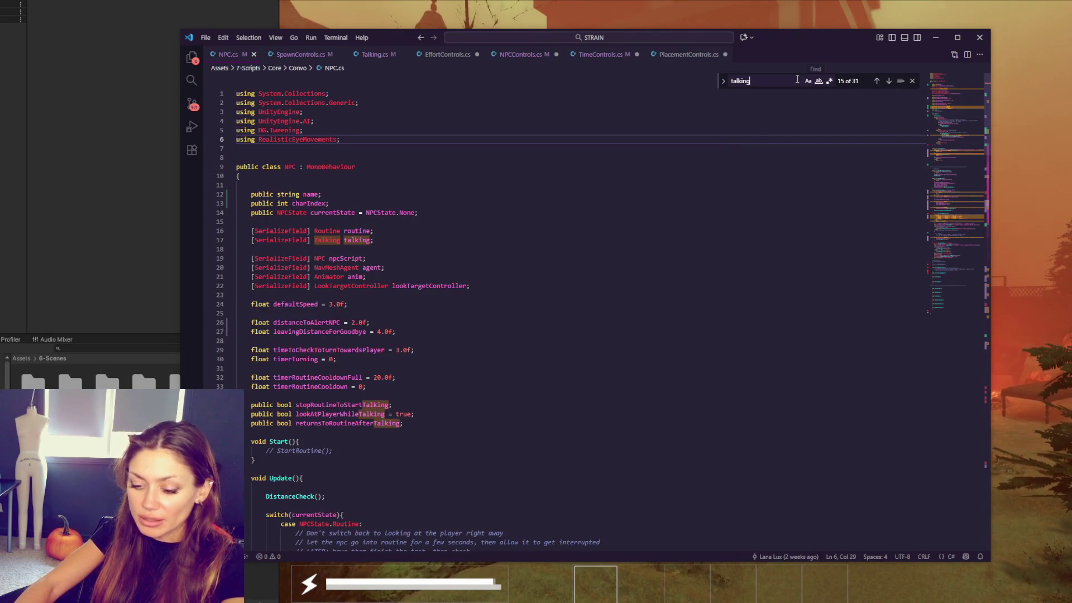
{"action": "type", "text": "."}
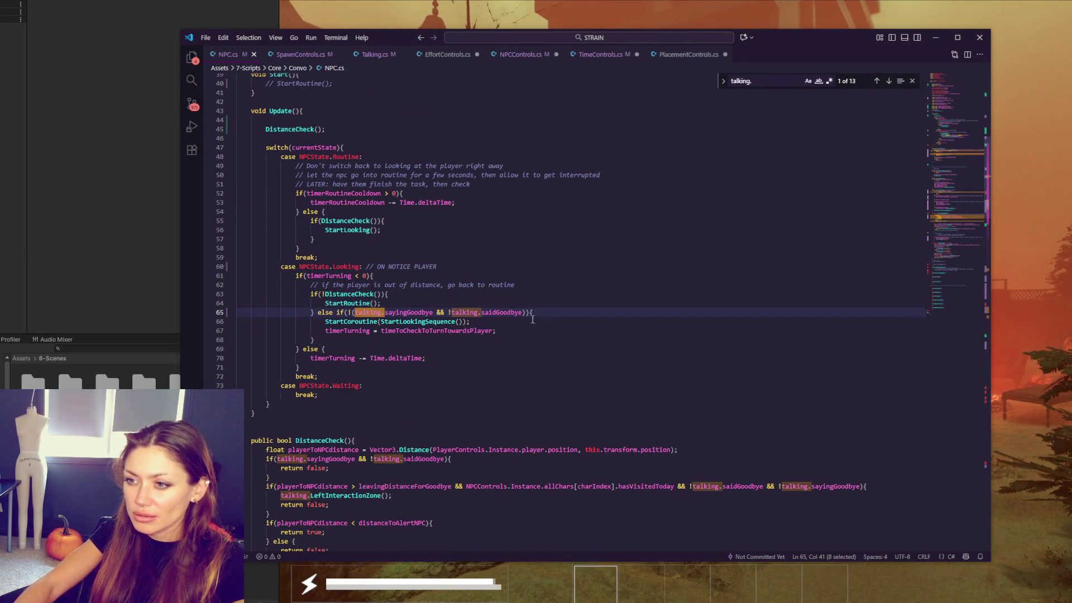
{"action": "left_click", "coordinate": [889, 81]}
{"action": "left_click", "coordinate": [889, 81]}
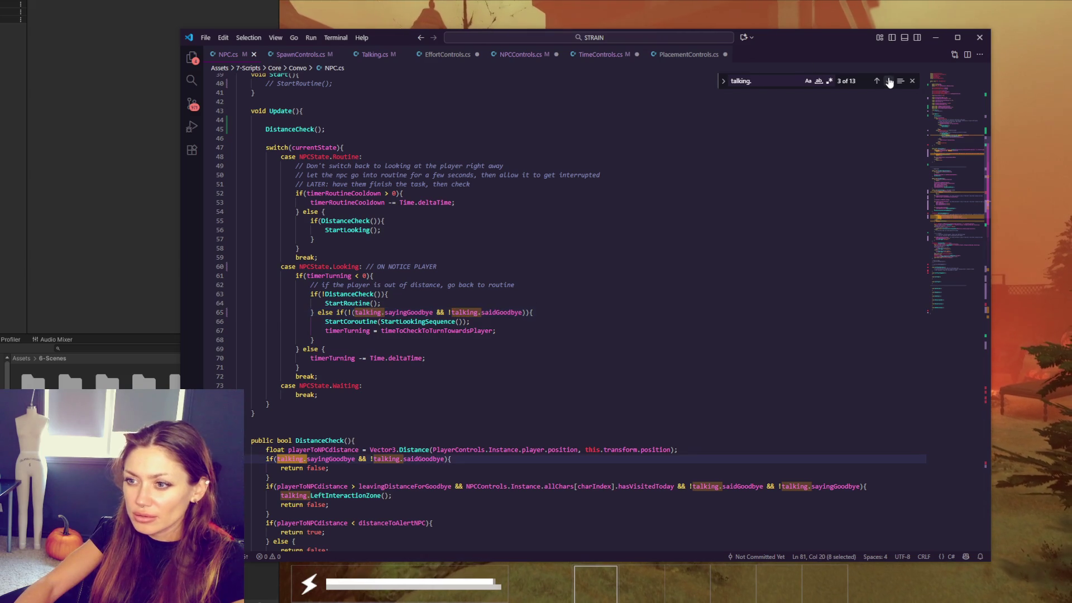
{"action": "left_click", "coordinate": [888, 81]}
{"action": "left_click", "coordinate": [889, 81]}
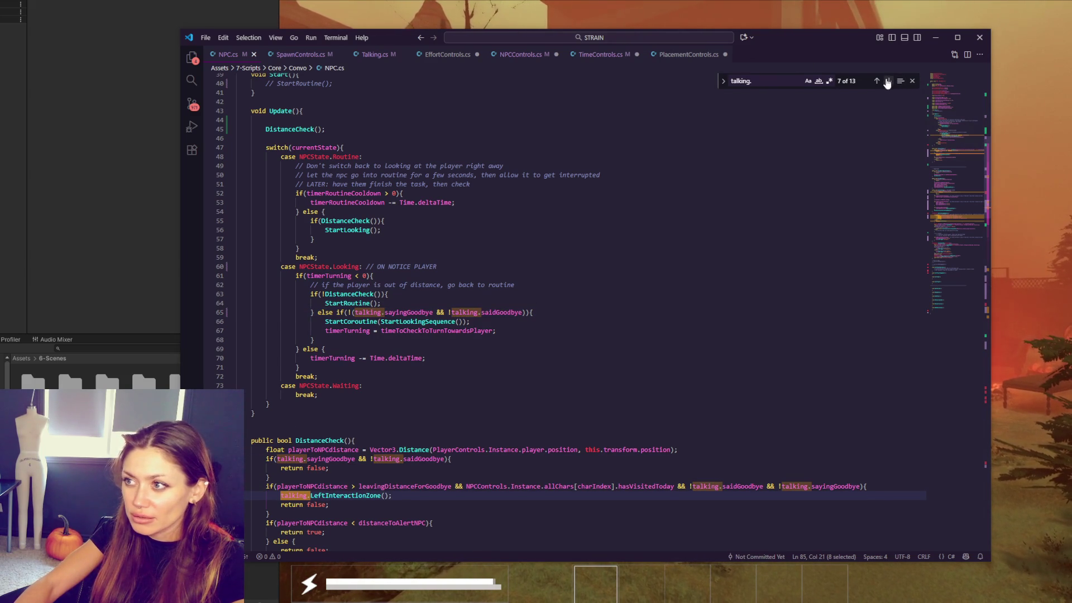
{"action": "left_click", "coordinate": [889, 81]}
{"action": "left_click", "coordinate": [889, 81]}
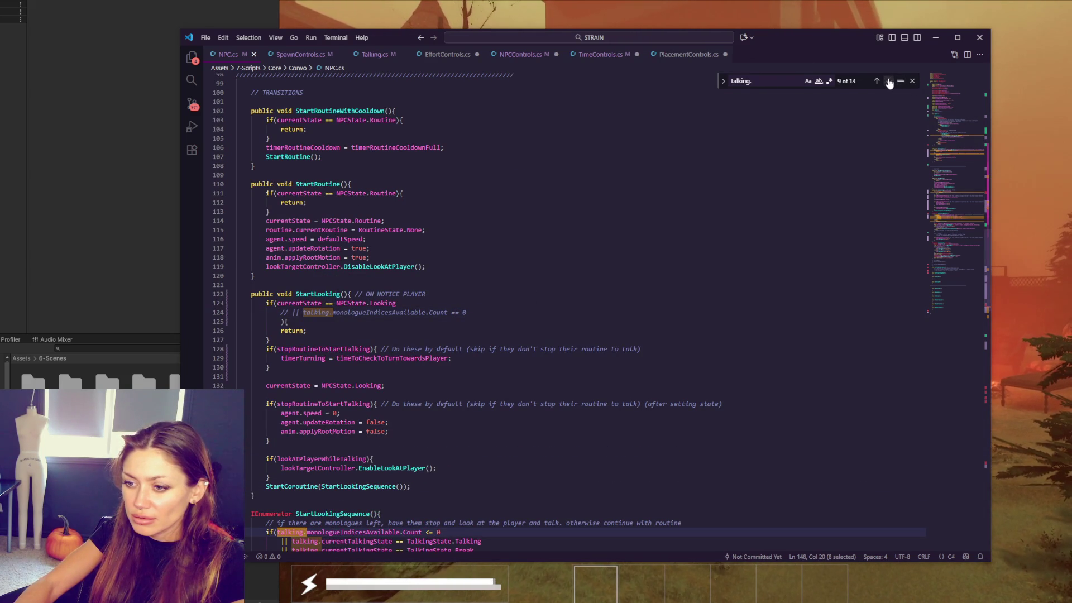
{"action": "left_click", "coordinate": [889, 82]}
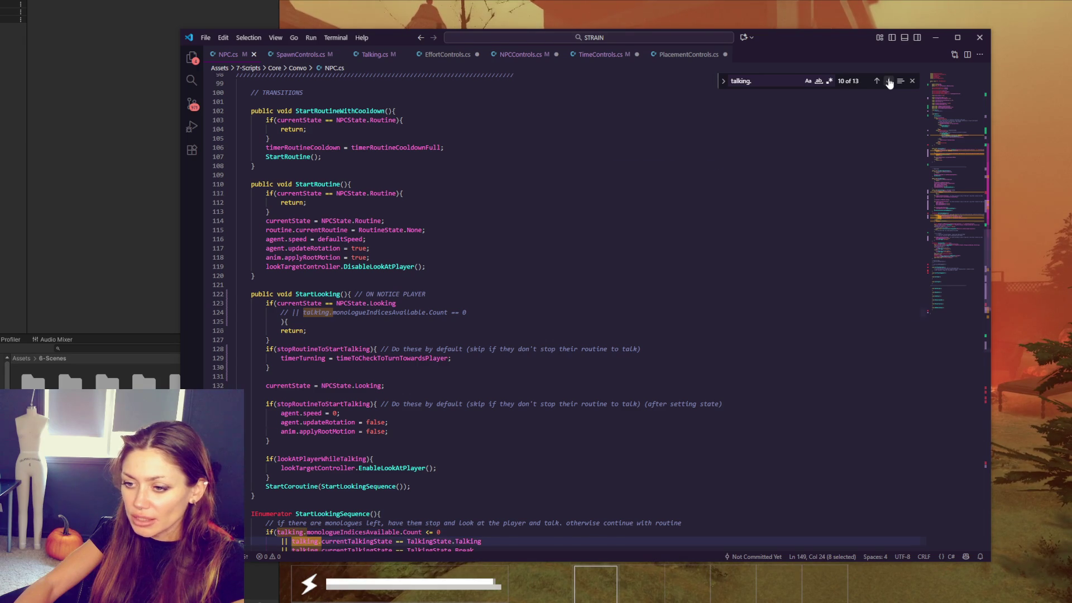
{"action": "left_click", "coordinate": [889, 82]}
{"action": "left_click", "coordinate": [889, 81]}
{"action": "key", "text": "Up"}
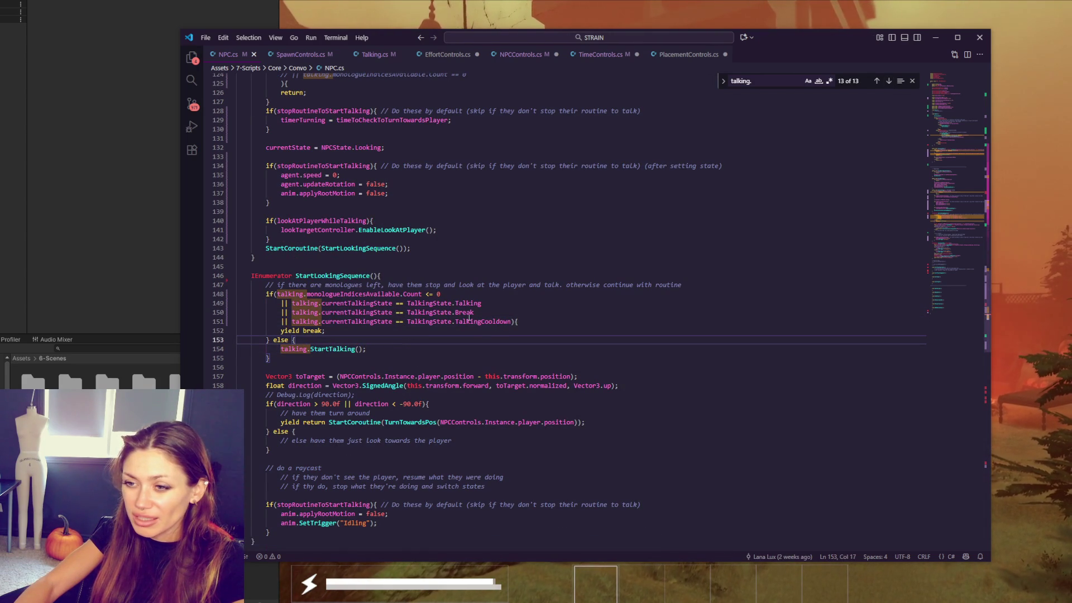
Step: Select the whole talking-state if/else block in StartLookingSequence
{"action": "left_click", "coordinate": [459, 296]}
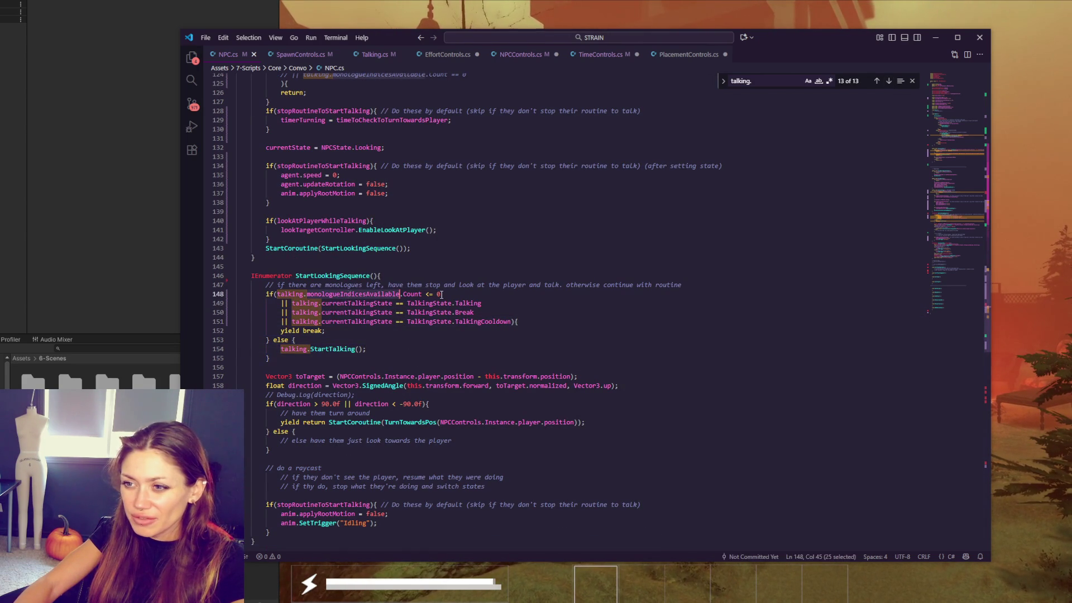
{"action": "double_click", "coordinate": [469, 304]}
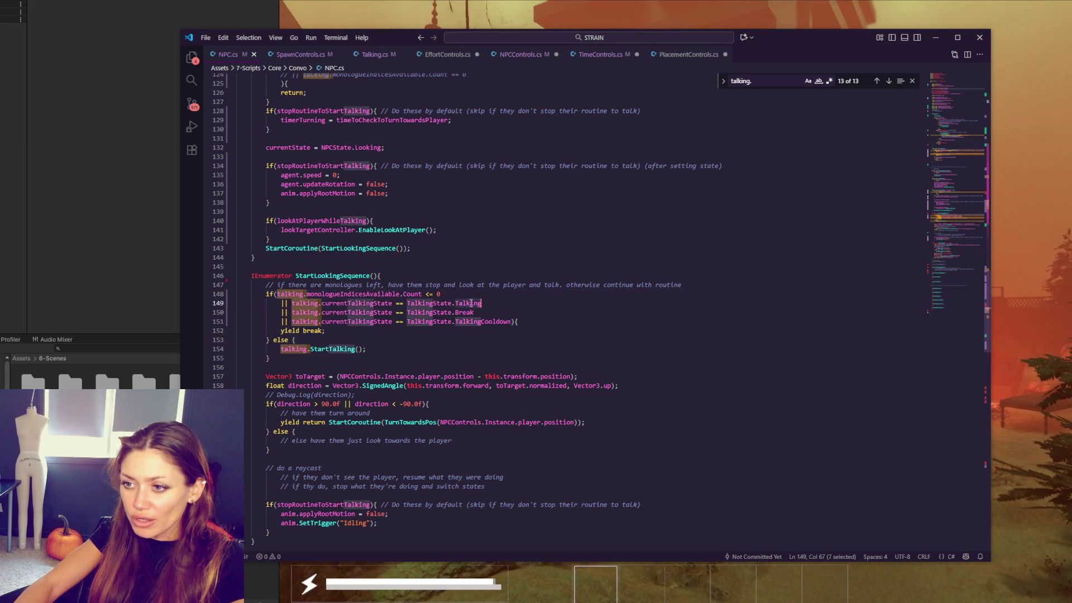
{"action": "left_click", "coordinate": [482, 311]}
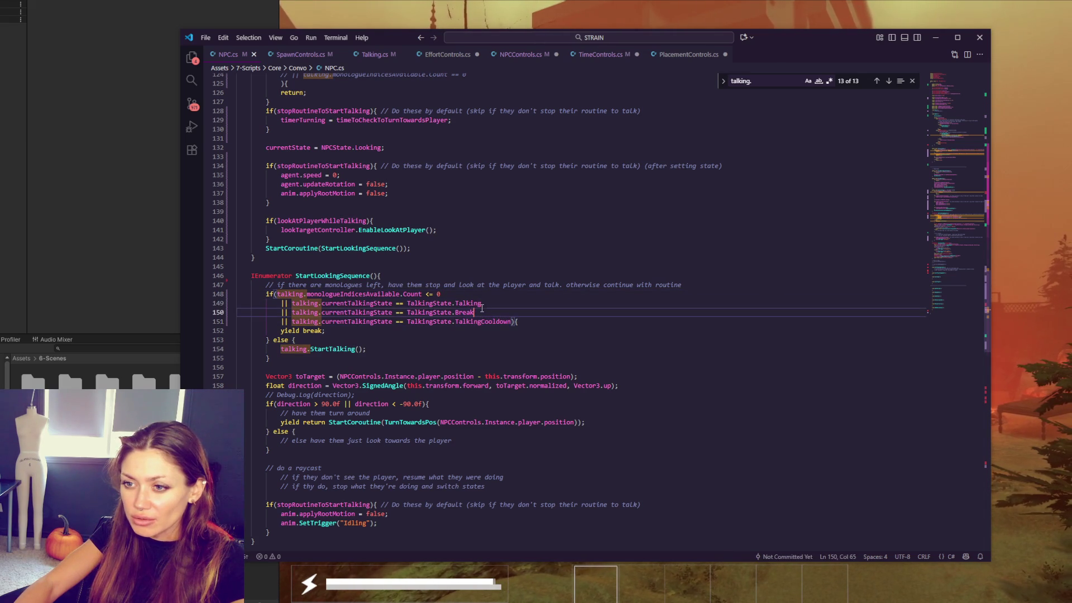
{"action": "left_click_drag", "start_coordinate": [242, 294], "coordinate": [320, 360]}
{"action": "key", "text": "ctrl+c"}
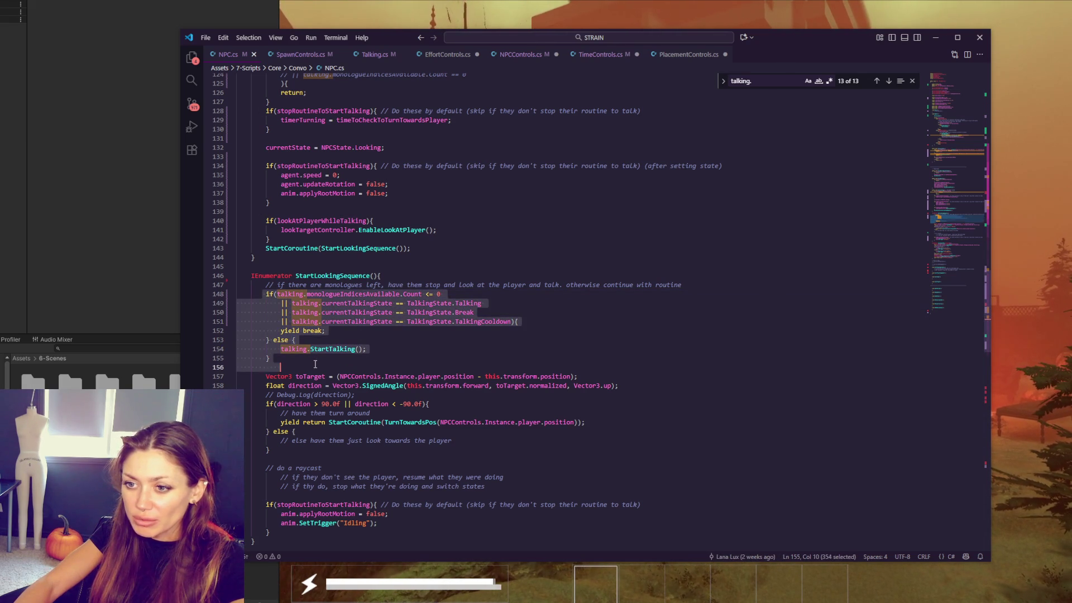
{"action": "scroll", "coordinate": [320, 360], "scroll_direction": "up", "scroll_amount": 10}
{"action": "scroll", "coordinate": [352, 327], "scroll_direction": "up", "scroll_amount": 7}
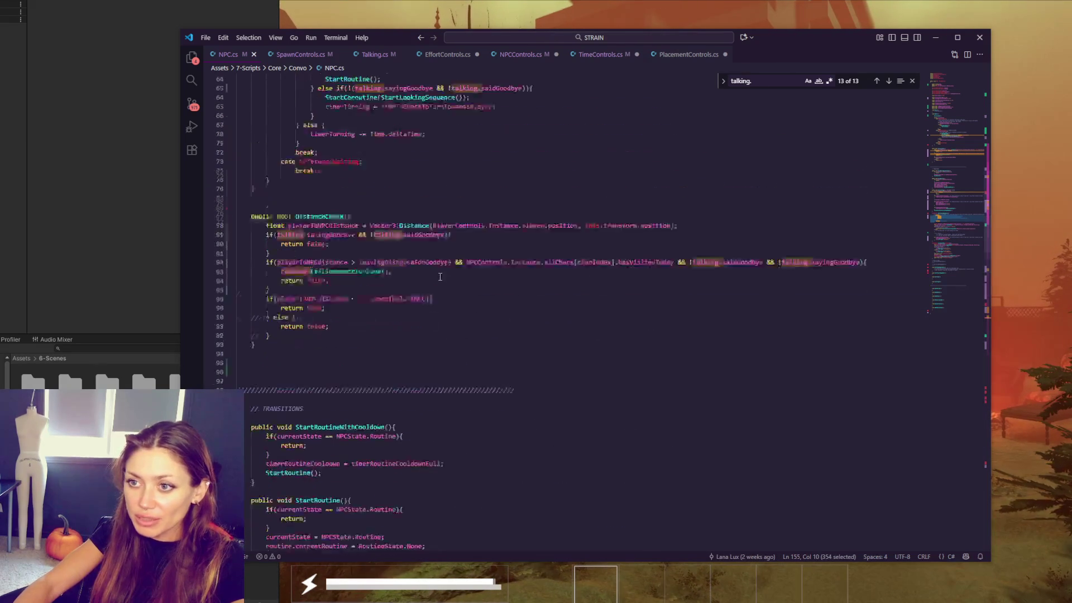
{"action": "scroll", "coordinate": [383, 296], "scroll_direction": "up", "scroll_amount": 3}
Step: Paste the talking-state block into DistanceCheck's goodbye branch, then undo the botched attempt
{"action": "left_click", "coordinate": [871, 287]}
{"action": "key", "text": "Return"}
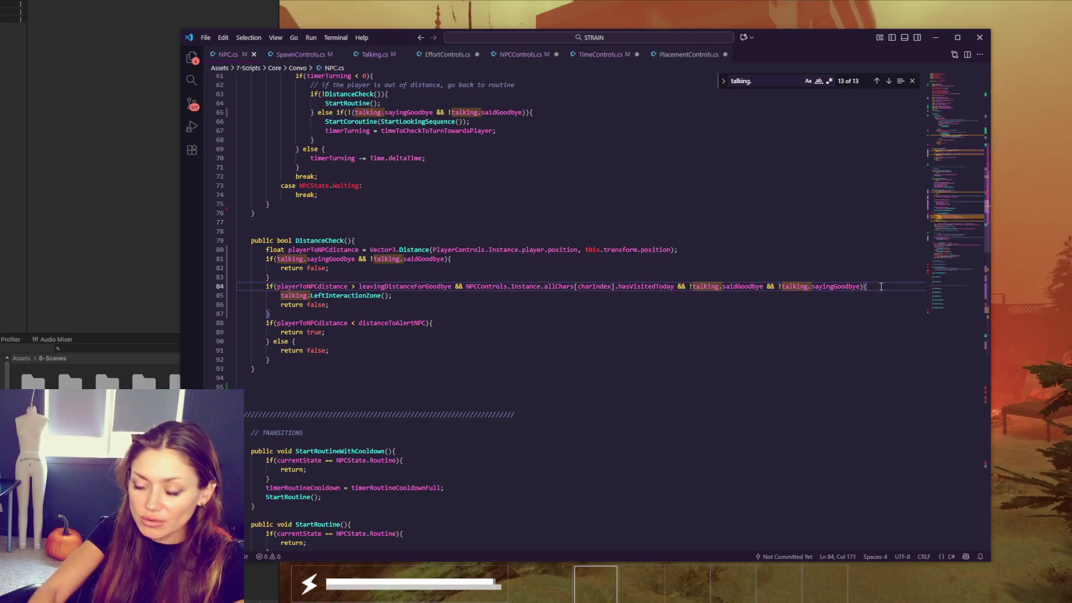
{"action": "key", "text": "ctrl+v"}
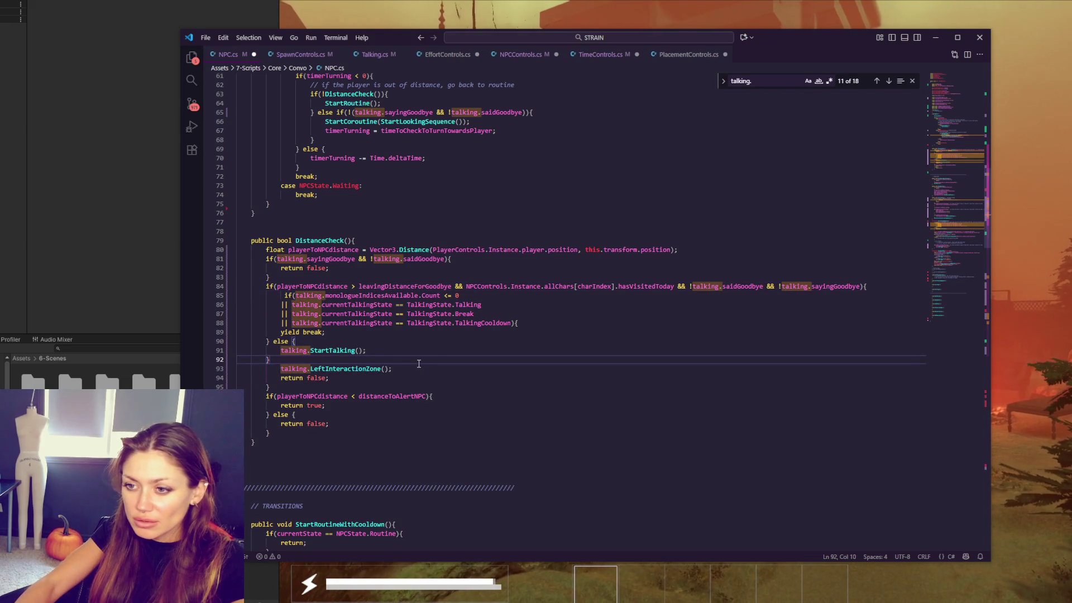
{"action": "key", "text": "Down"}
{"action": "key", "text": "ctrl+shift+k"}
{"action": "left_click_drag", "start_coordinate": [368, 350], "coordinate": [379, 336]}
{"action": "type", "text": "talking.LeftInteractionZone();"}
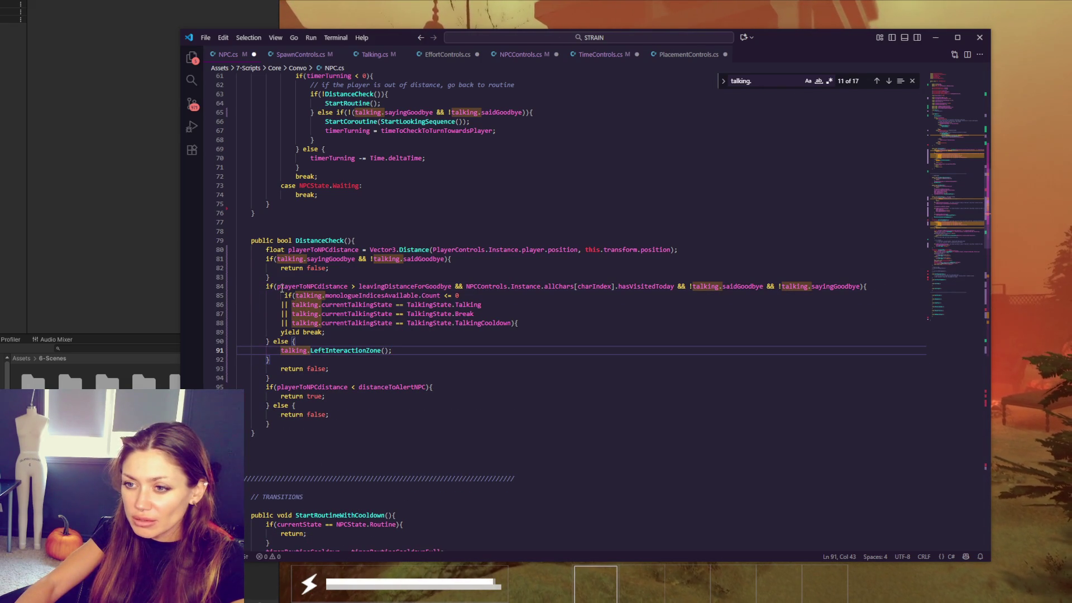
{"action": "left_click_drag", "start_coordinate": [280, 290], "coordinate": [303, 361]}
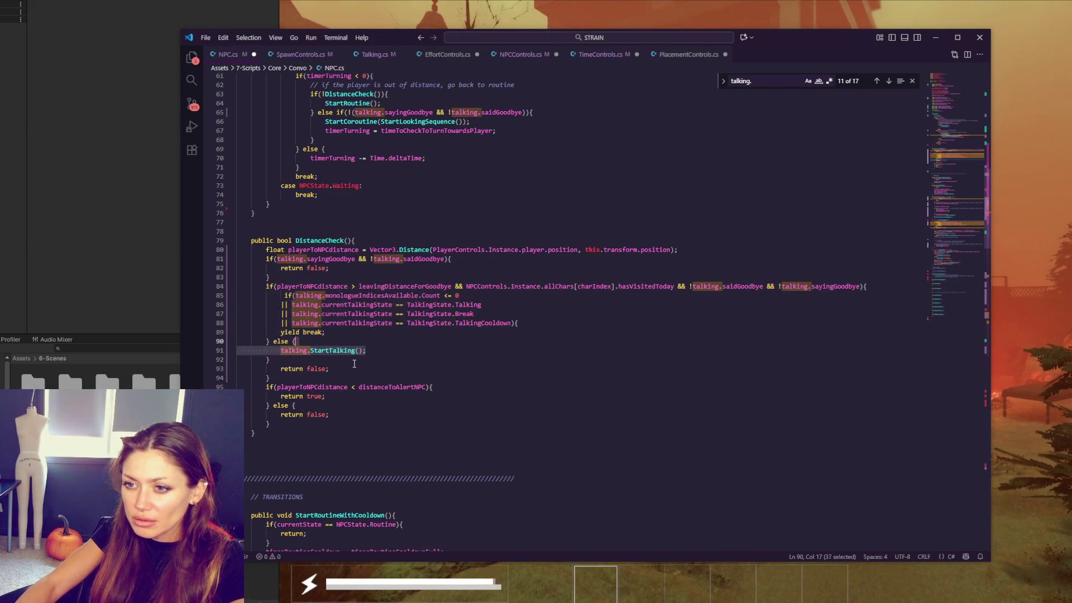
{"action": "key", "text": "ctrl+v"}
{"action": "key", "text": "shift+alt+Up"}
{"action": "key", "text": "ctrl+z"}
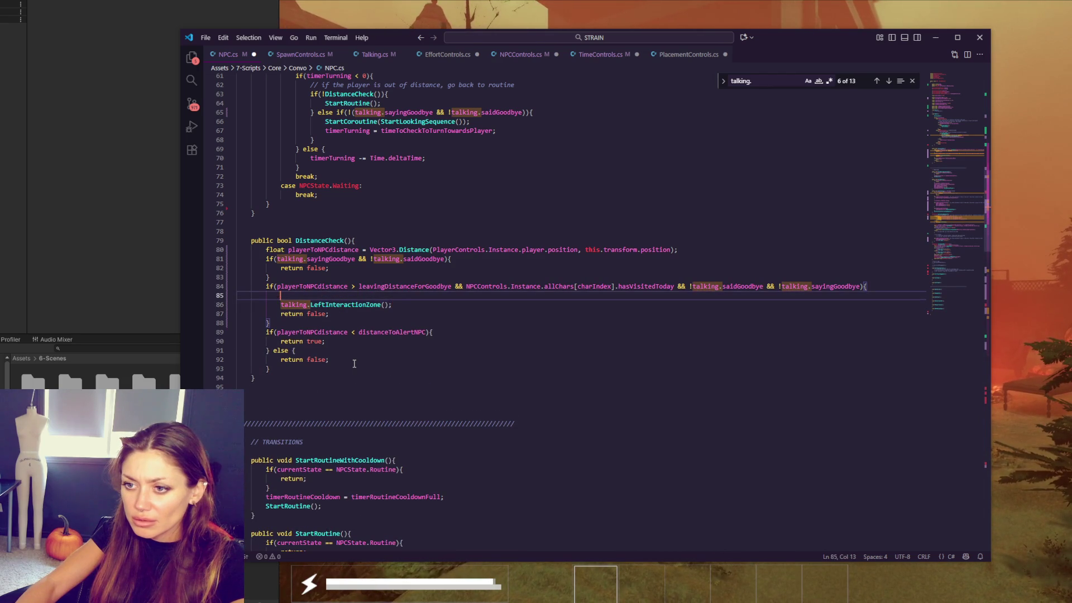
{"action": "scroll", "coordinate": [354, 355], "scroll_direction": "down", "scroll_amount": 6}
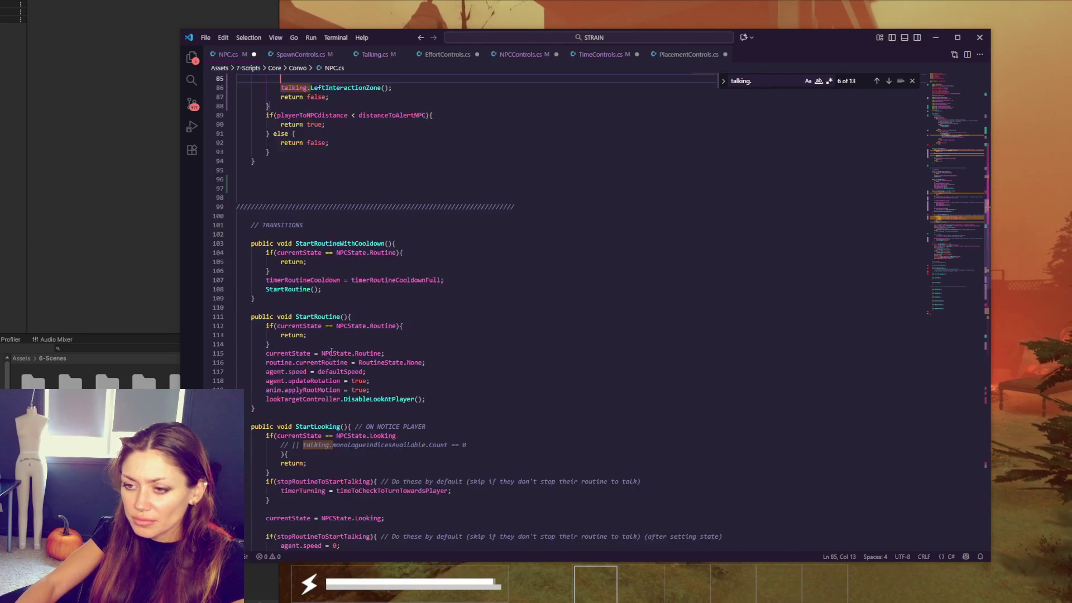
{"action": "scroll", "coordinate": [353, 355], "scroll_direction": "down", "scroll_amount": 10}
{"action": "left_click_drag", "start_coordinate": [244, 400], "coordinate": [285, 455]}
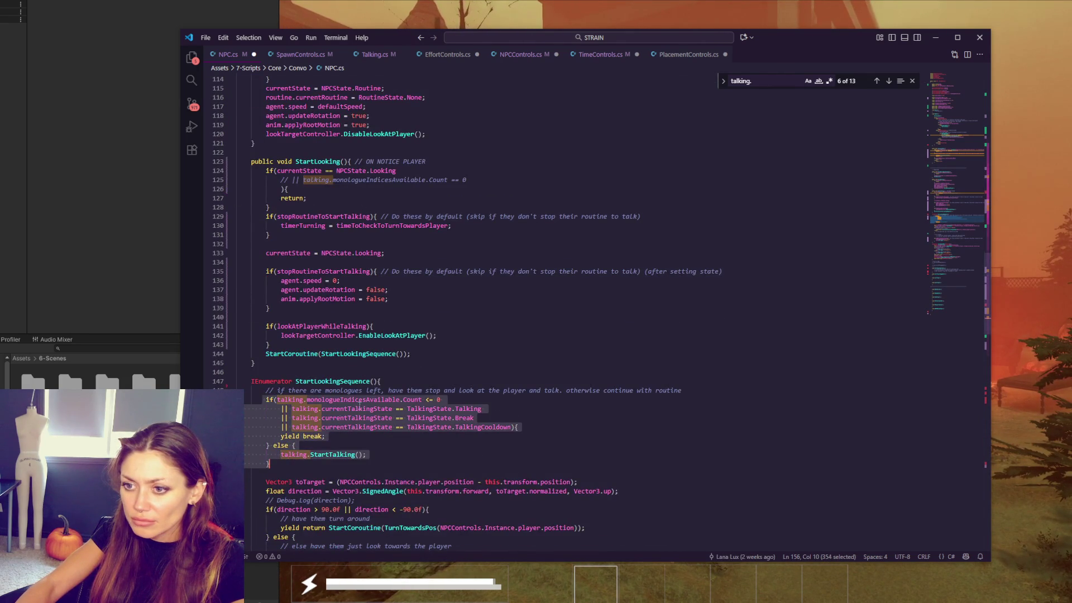
{"action": "scroll", "coordinate": [343, 377], "scroll_direction": "up", "scroll_amount": 6}
{"action": "scroll", "coordinate": [342, 377], "scroll_direction": "up", "scroll_amount": 12}
Step: Paste the talking-state if/else above the LeftInteractionZone call and indent its yield, else and brace lines
{"action": "left_click", "coordinate": [342, 376]}
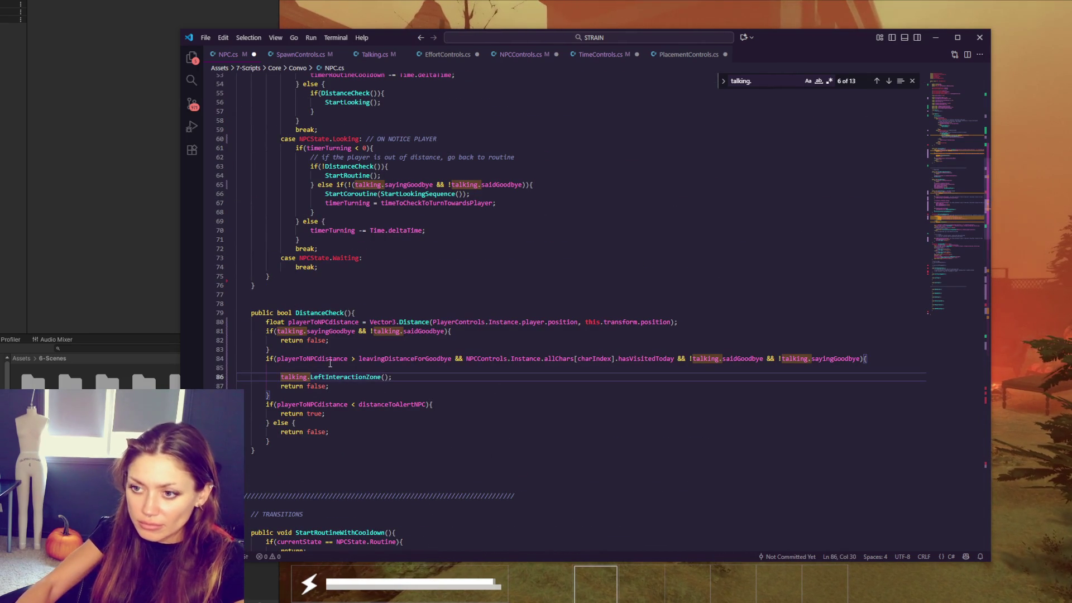
{"action": "left_click", "coordinate": [338, 366]}
{"action": "key", "text": "Return"}
{"action": "key", "text": "Return"}
{"action": "key", "text": "Return"}
{"action": "key", "text": "Up"}
{"action": "key", "text": "Up"}
{"action": "key", "text": "ctrl+v"}
{"action": "left_click_drag", "start_coordinate": [279, 417], "coordinate": [266, 442]}
{"action": "key", "text": "Tab"}
{"action": "left_click", "coordinate": [266, 441]}
{"action": "key", "text": "Tab"}
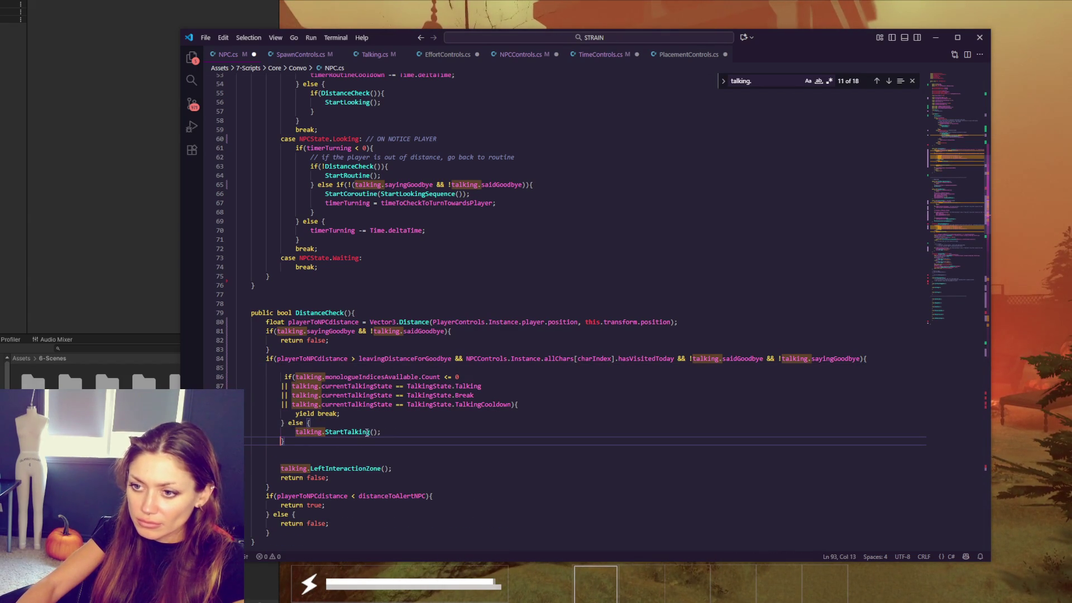
Step: Replace the else branch's StartTalking call with LeftInteractionZone() and drop the extra call line
{"action": "double_click", "coordinate": [369, 377]}
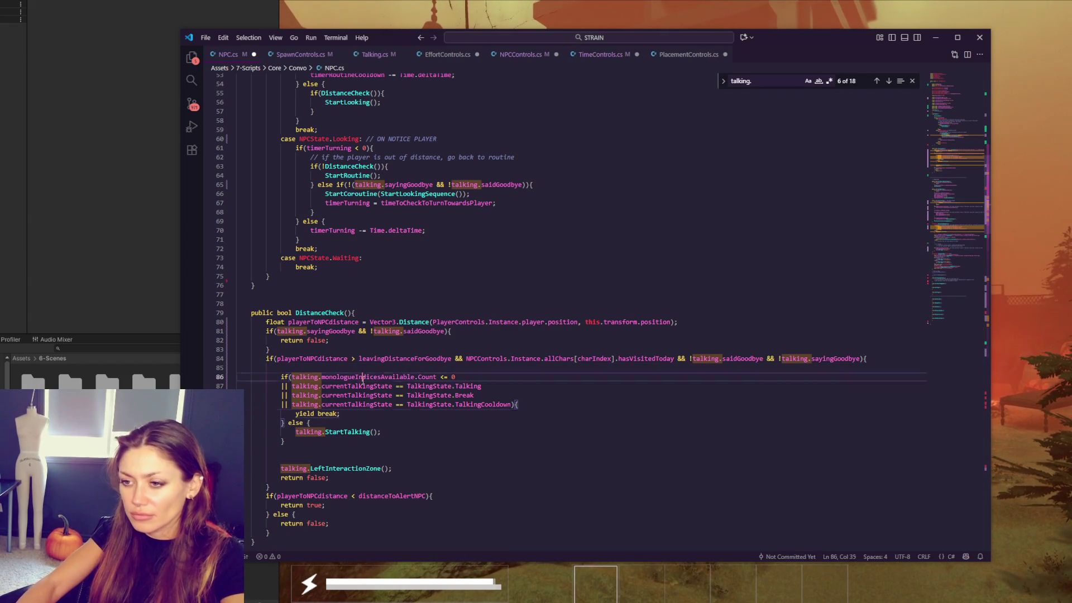
{"action": "double_click", "coordinate": [348, 431]}
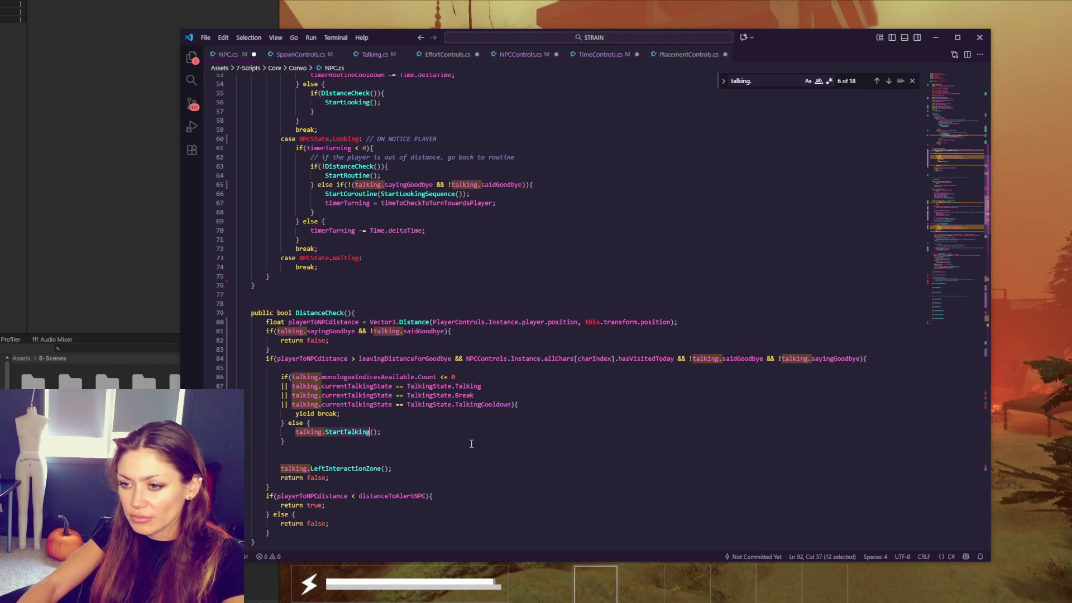
{"action": "left_click", "coordinate": [333, 470]}
{"action": "triple_click", "coordinate": [426, 467]}
{"action": "key", "text": "ctrl+c"}
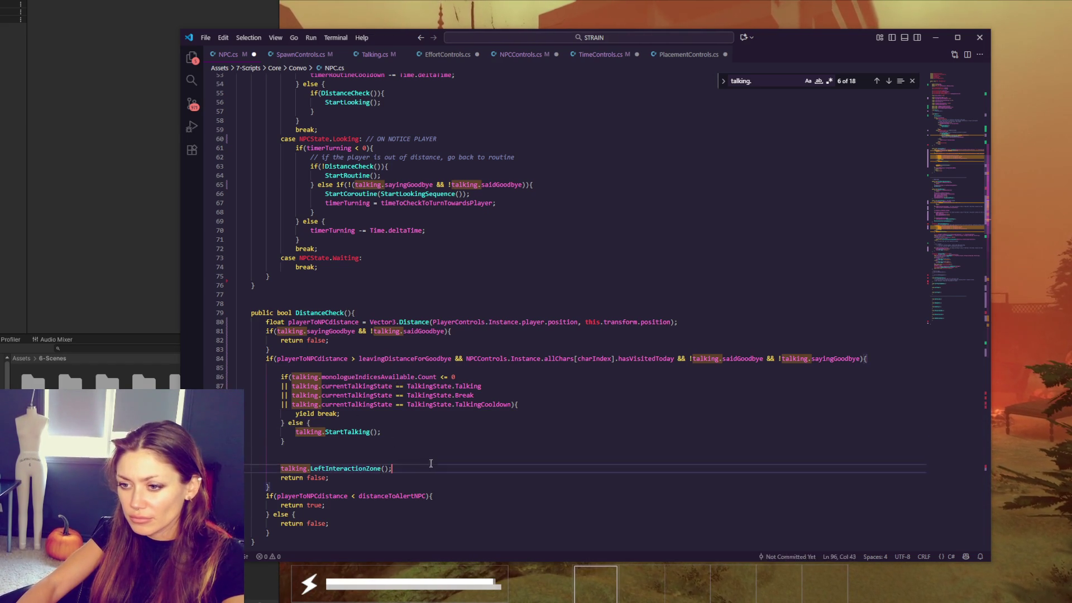
{"action": "key", "text": "BackSpace"}
{"action": "left_click_drag", "start_coordinate": [419, 433], "coordinate": [426, 424]}
{"action": "key", "text": "ctrl+v"}
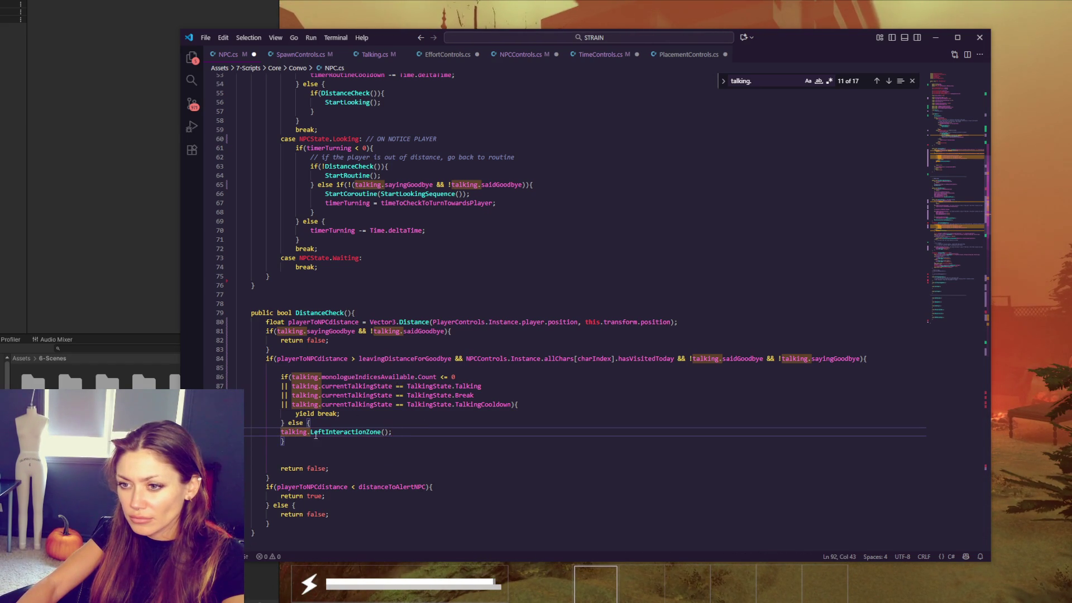
{"action": "left_click", "coordinate": [281, 432]}
{"action": "key", "text": "Tab"}
Step: Keep the yield break, move return false under LeftInteractionZone and remove trailing blank lines
{"action": "left_click_drag", "start_coordinate": [295, 414], "coordinate": [360, 417]}
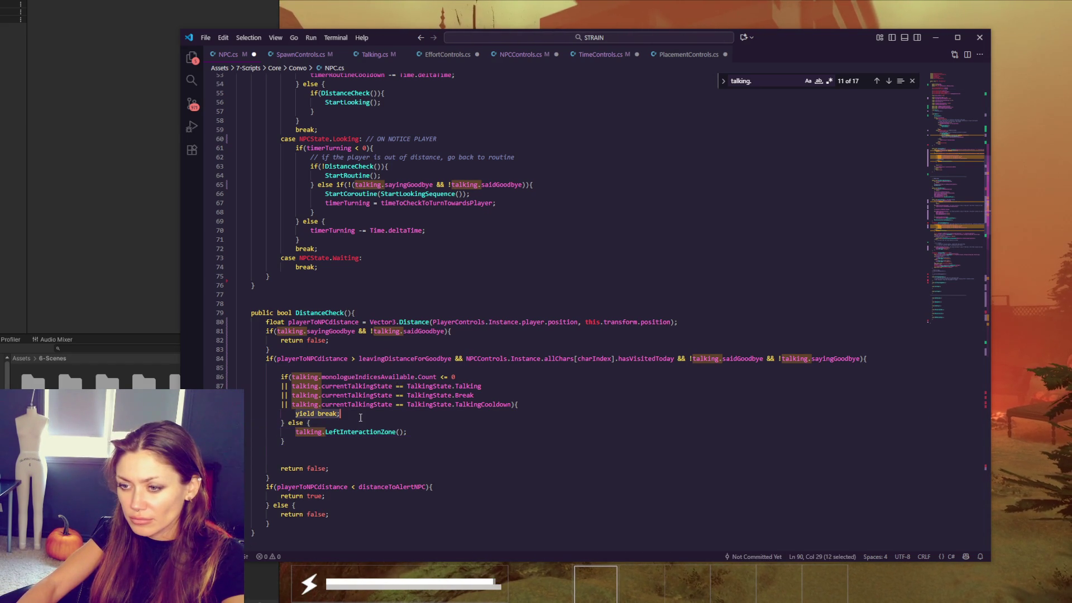
{"action": "left_click_drag", "start_coordinate": [371, 462], "coordinate": [367, 456]}
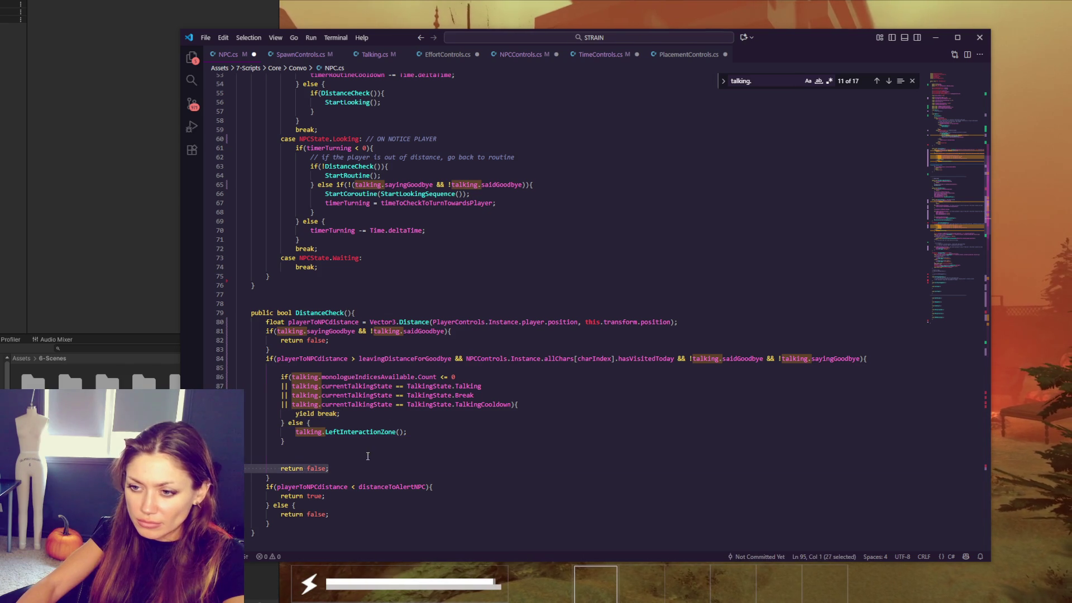
{"action": "left_click_drag", "start_coordinate": [295, 414], "coordinate": [366, 414]}
{"action": "key", "text": "ctrl+x"}
{"action": "key", "text": "ctrl+z"}
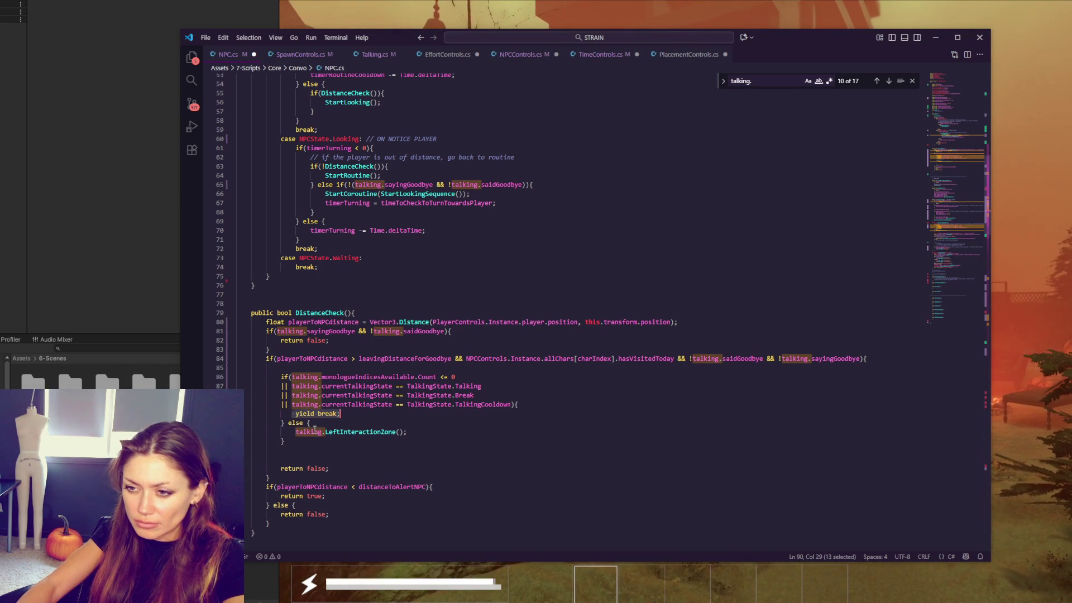
{"action": "type", "text": "return false;"}
{"action": "key", "text": "Return"}
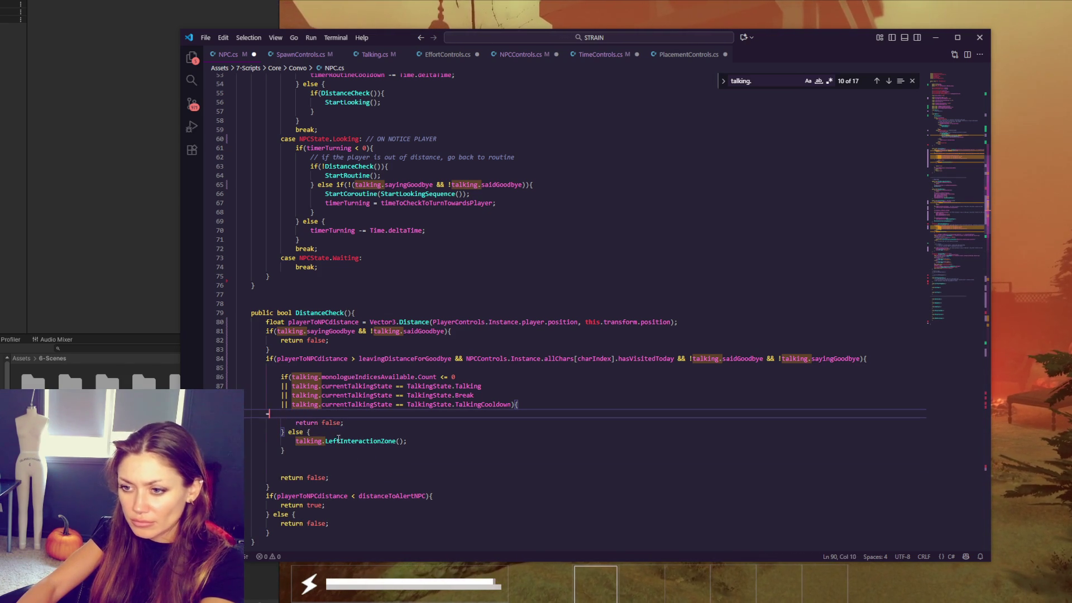
{"action": "key", "text": "ctrl+z"}
{"action": "left_click", "coordinate": [346, 464]}
{"action": "key", "text": "shift+Up"}
{"action": "key", "text": "alt+Up"}
{"action": "key", "text": "alt+Up"}
{"action": "key", "text": "alt+Up"}
{"action": "key", "text": "Left"}
{"action": "left_click", "coordinate": [301, 466]}
{"action": "key", "text": "BackSpace"}
{"action": "key", "text": "BackSpace"}
Step: Inspect the monologue, Talking and Break checks, then strip the goodbye brace and inner if so the conditions combine
{"action": "left_click", "coordinate": [312, 369]}
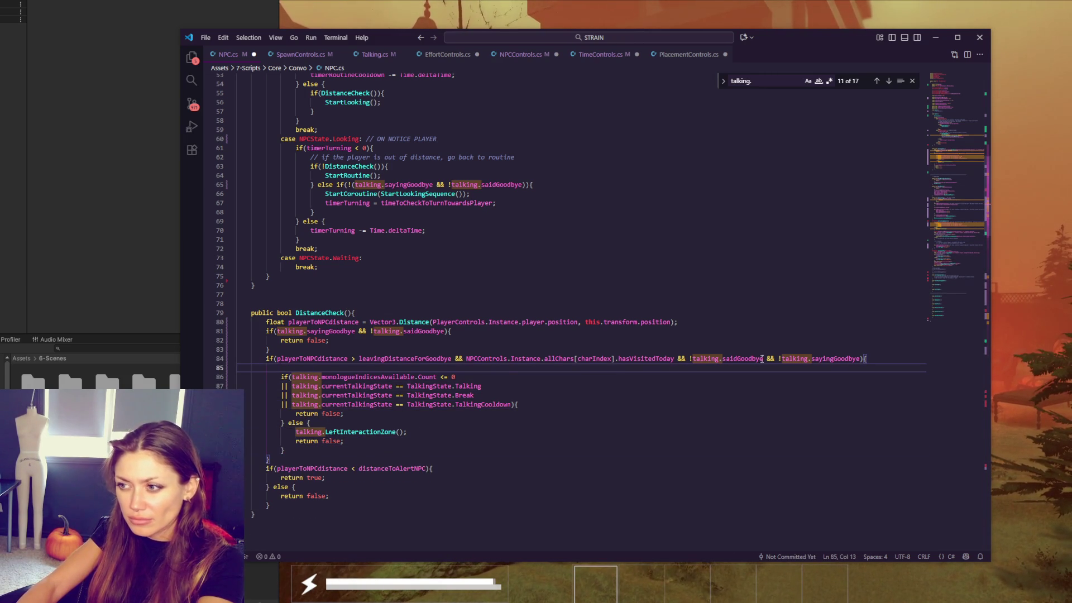
{"action": "double_click", "coordinate": [369, 378]}
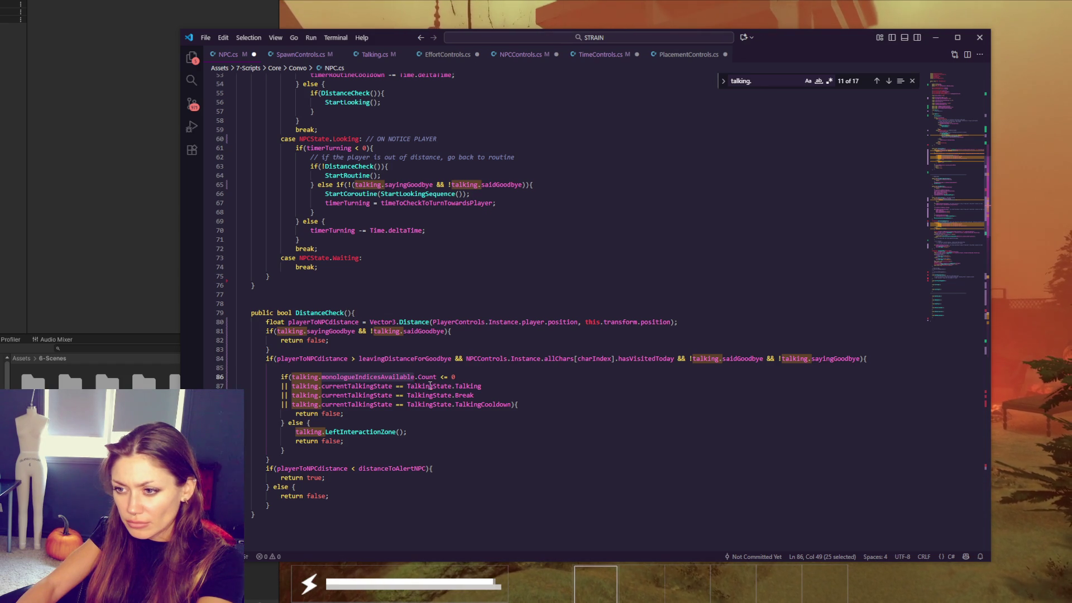
{"action": "double_click", "coordinate": [430, 386]}
{"action": "double_click", "coordinate": [429, 395]}
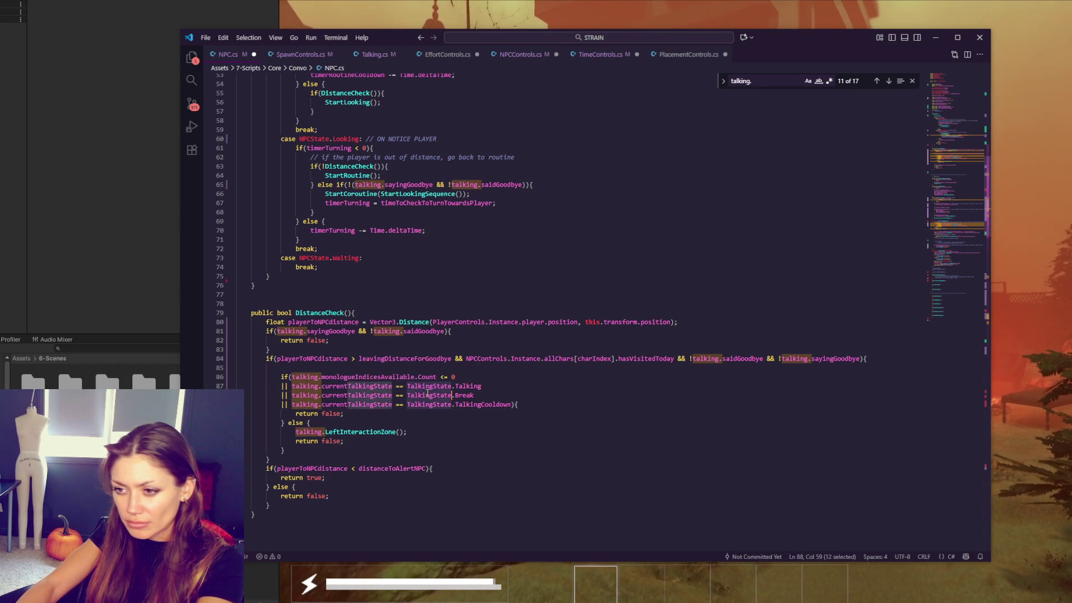
{"action": "double_click", "coordinate": [861, 358]}
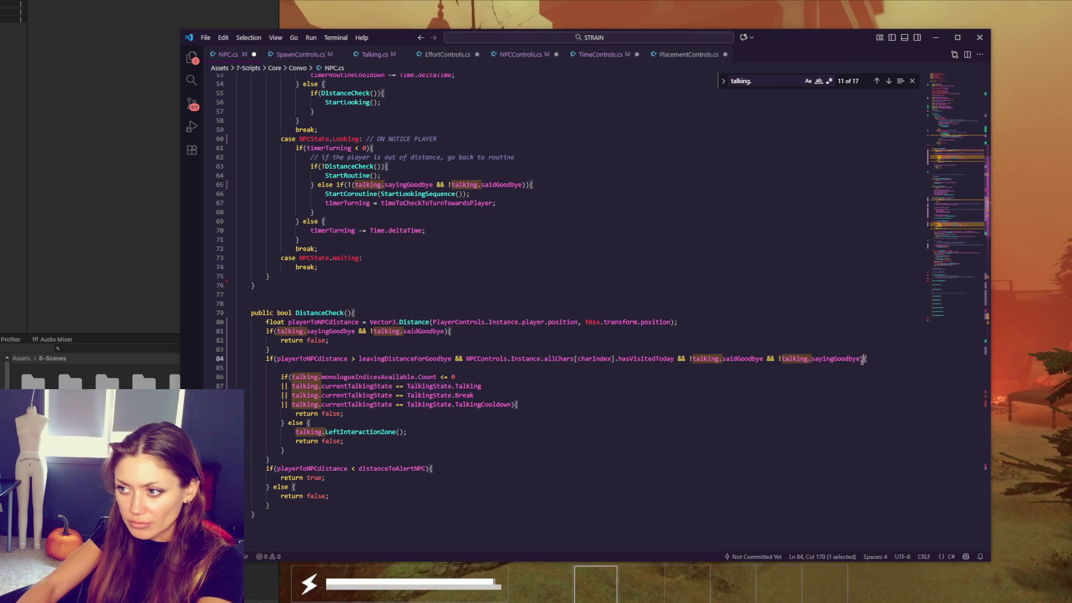
{"action": "key", "text": "Return"}
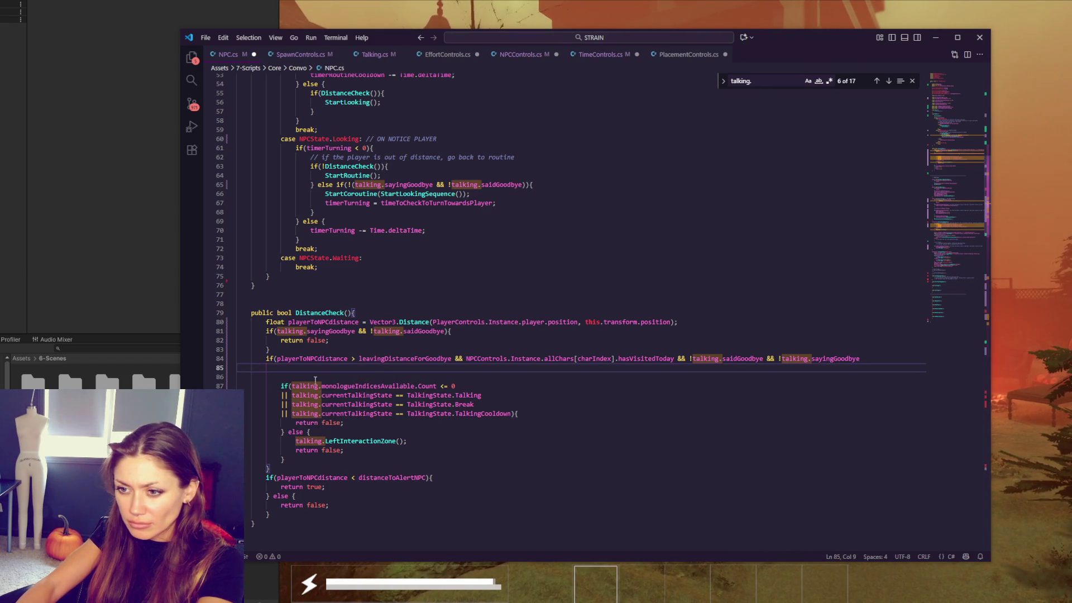
{"action": "left_click_drag", "start_coordinate": [281, 385], "coordinate": [292, 385]}
{"action": "key", "text": "Return"}
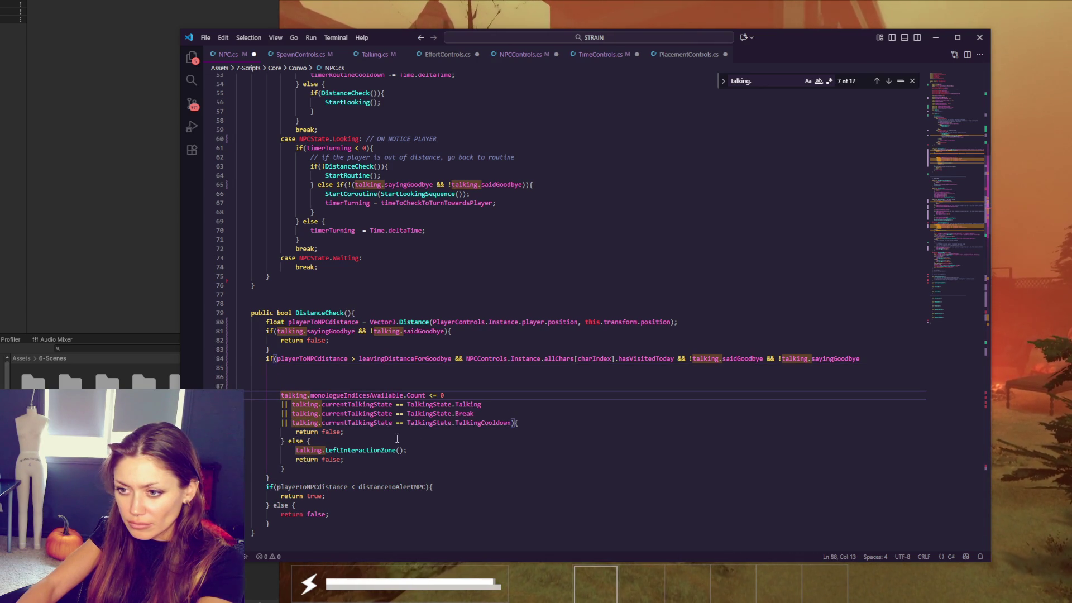
Step: Join the saidGoodbye checks onto the leaving-distance if line and select the Talking comparison's == to flip
{"action": "left_click", "coordinate": [532, 423]}
{"action": "key", "text": "Return"}
{"action": "key", "text": "Return"}
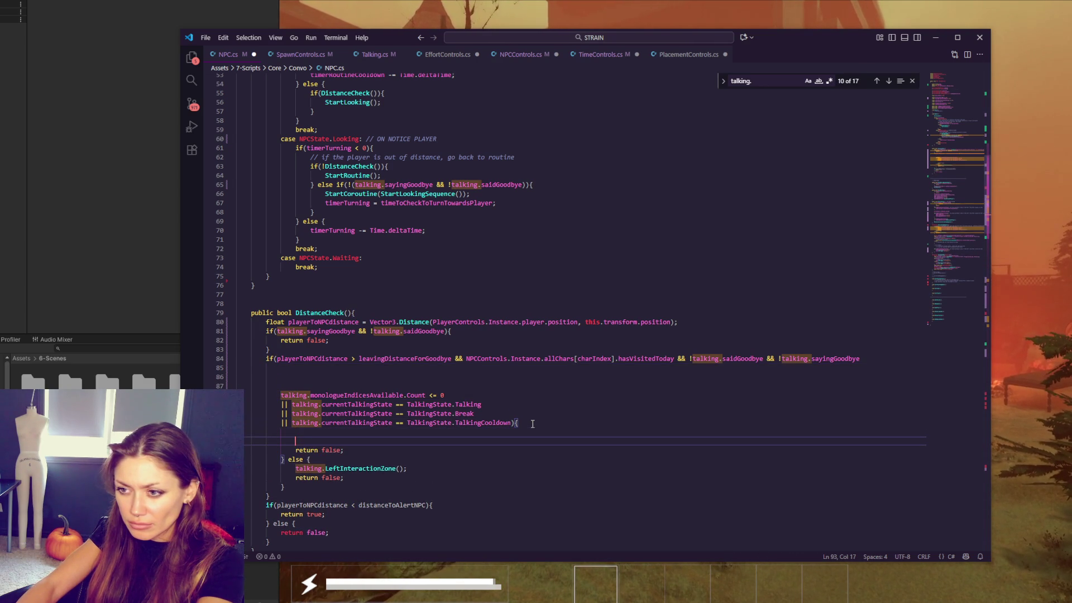
{"action": "left_click", "coordinate": [678, 358]}
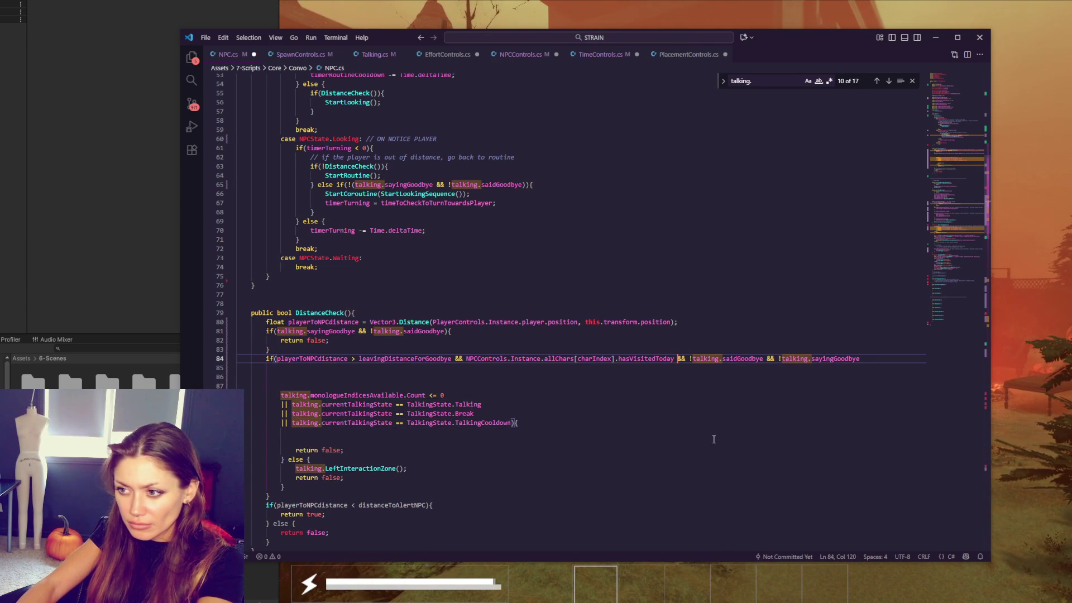
{"action": "key", "text": "Return"}
{"action": "left_click", "coordinate": [282, 404]}
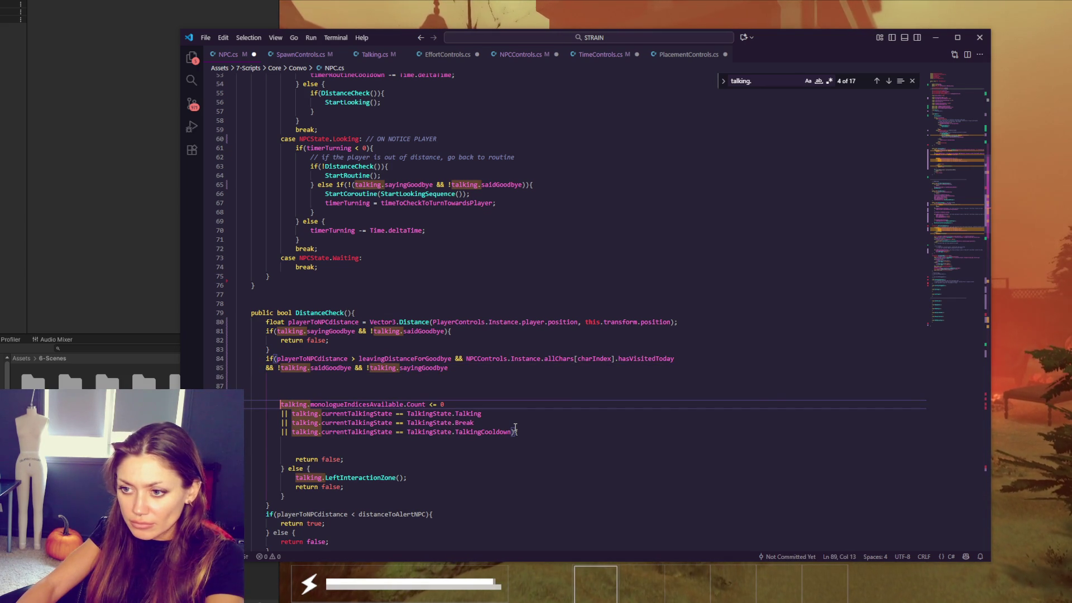
{"action": "key", "text": "ctrl+z"}
{"action": "left_click", "coordinate": [516, 405]}
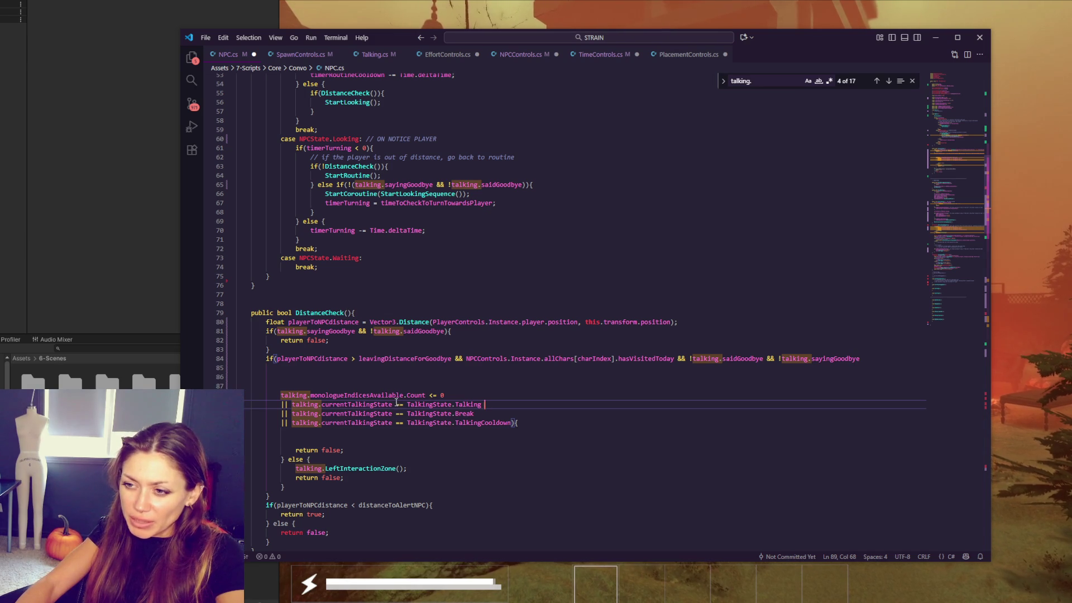
{"action": "left_click_drag", "start_coordinate": [399, 413], "coordinate": [404, 423]}
{"action": "type", "text": "!!"}
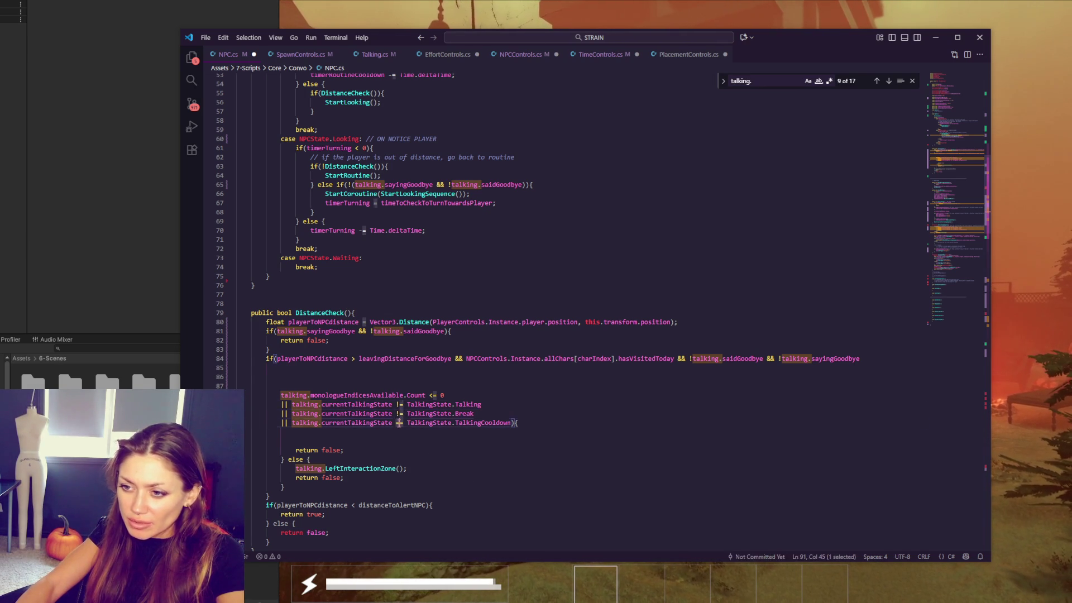
{"action": "type", "text": "!"}
Step: Delete the monologue count condition, turn the || operators into && and remove the empty lines above
{"action": "triple_click", "coordinate": [457, 397]}
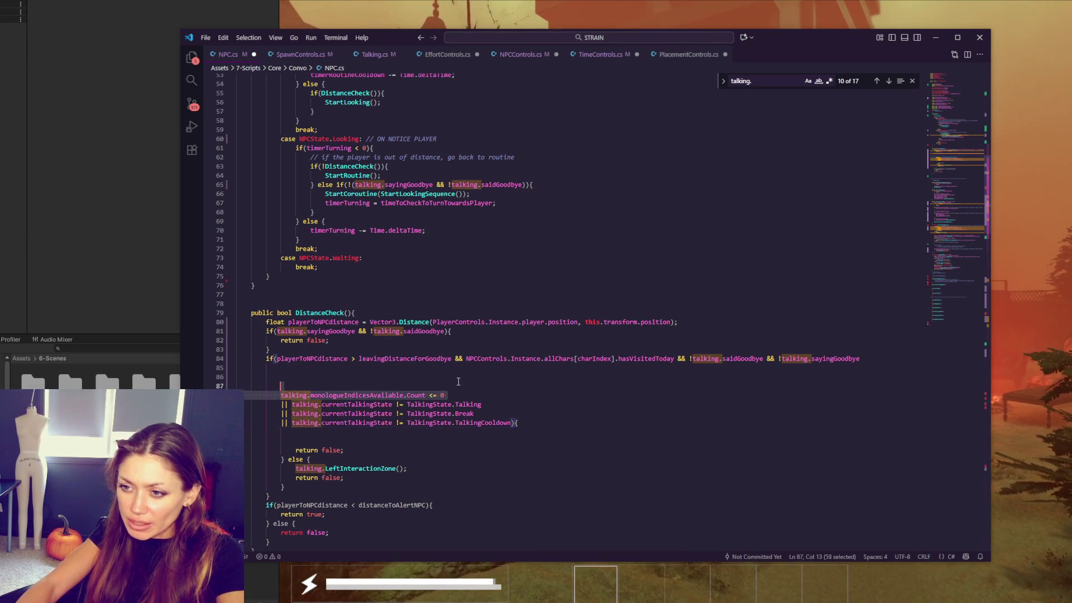
{"action": "key", "text": "BackSpace"}
{"action": "key", "text": "BackSpace"}
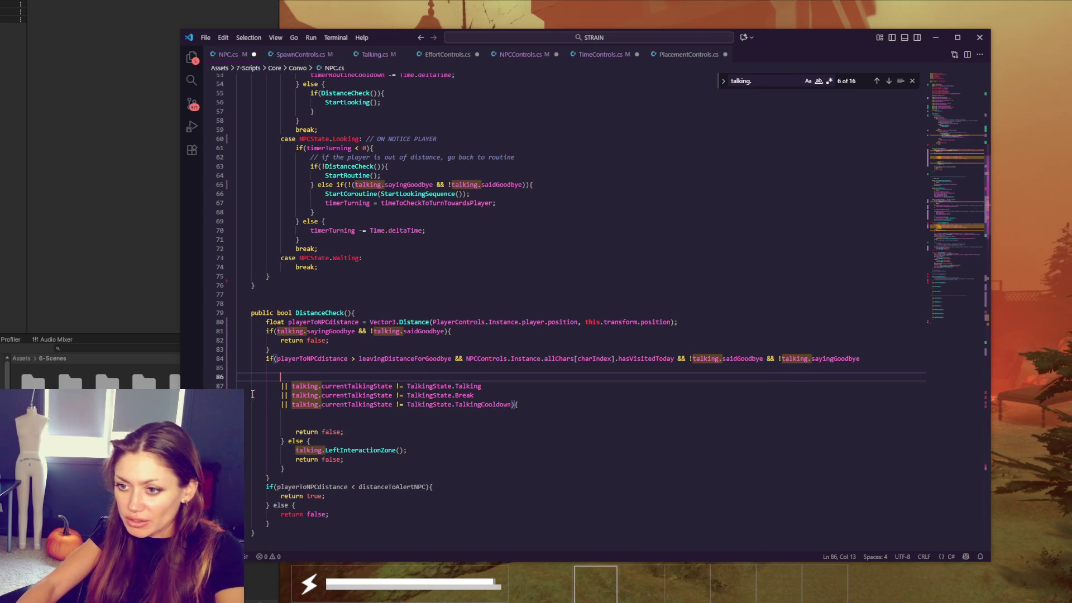
{"action": "double_click", "coordinate": [284, 386]}
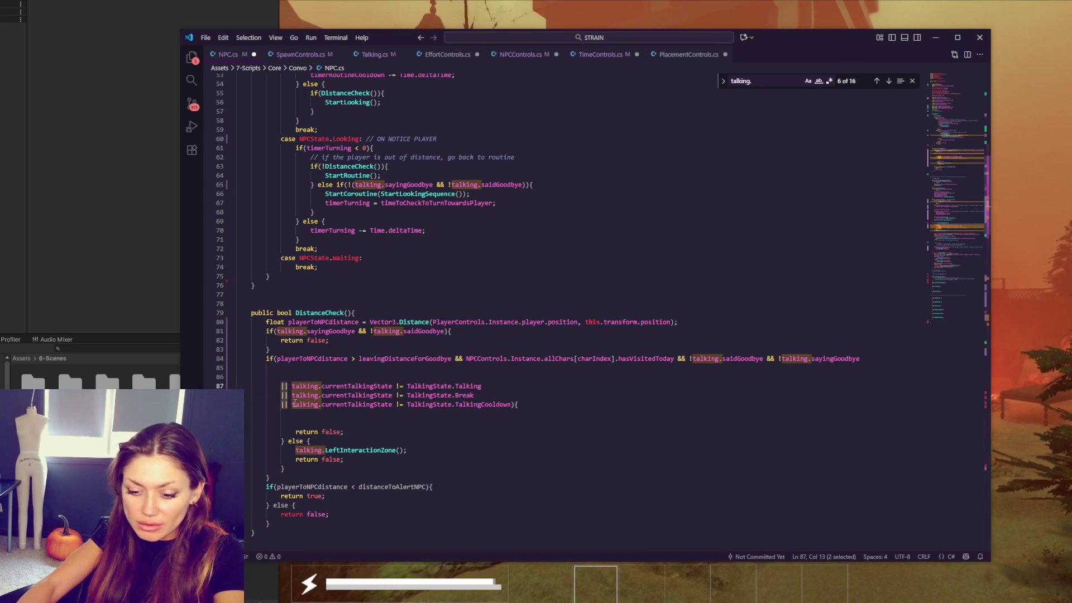
{"action": "type", "text": "&&"}
{"action": "double_click", "coordinate": [284, 396]}
{"action": "type", "text": "&&"}
{"action": "double_click", "coordinate": [286, 404]}
{"action": "type", "text": "&&"}
{"action": "left_click", "coordinate": [463, 377]}
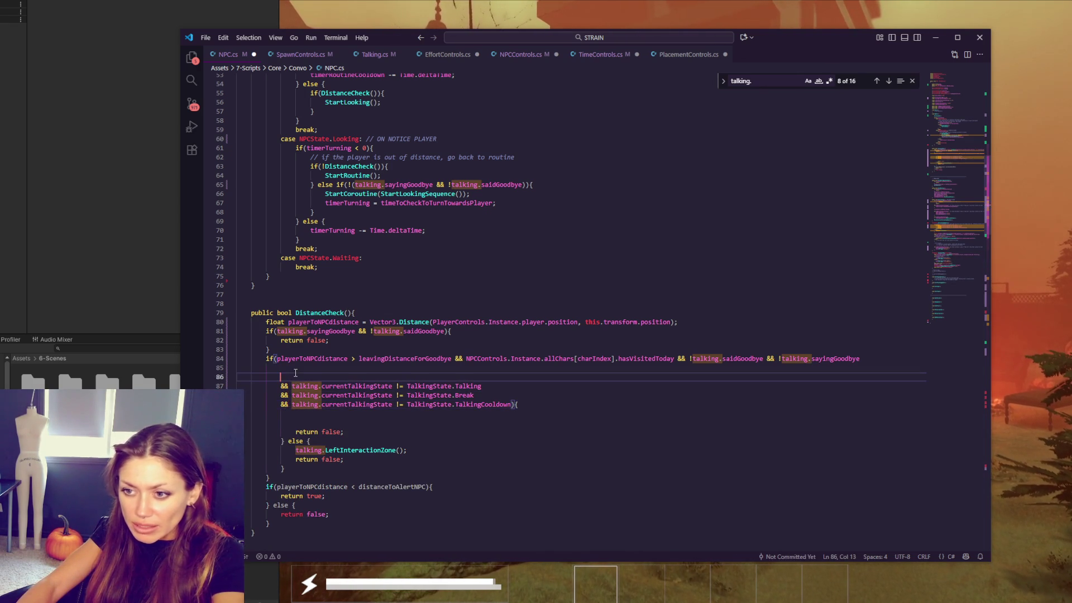
{"action": "key", "text": "BackSpace"}
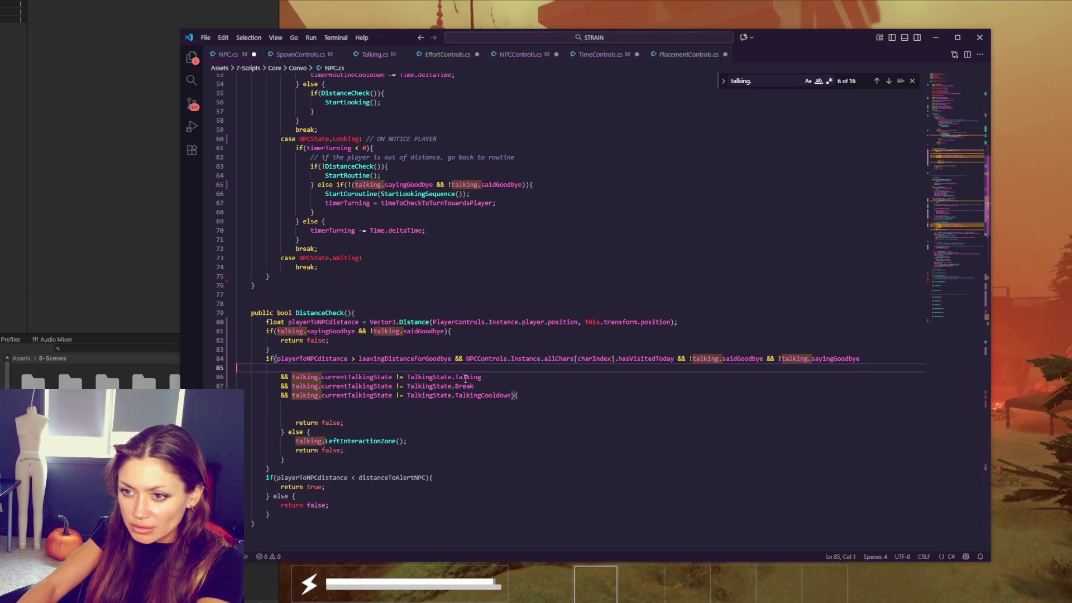
{"action": "key", "text": "BackSpace"}
Step: Move the LeftInteractionZone() call into the if block above return false and delete the leftover else block
{"action": "left_click", "coordinate": [356, 408]}
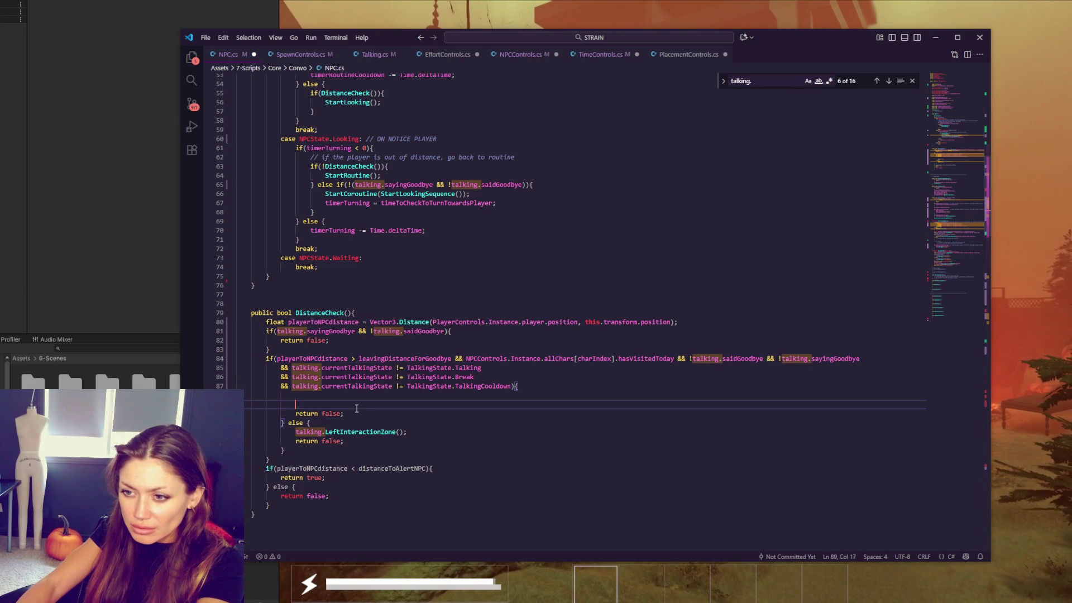
{"action": "left_click_drag", "start_coordinate": [324, 424], "coordinate": [439, 431]}
{"action": "key", "text": "ctrl+c"}
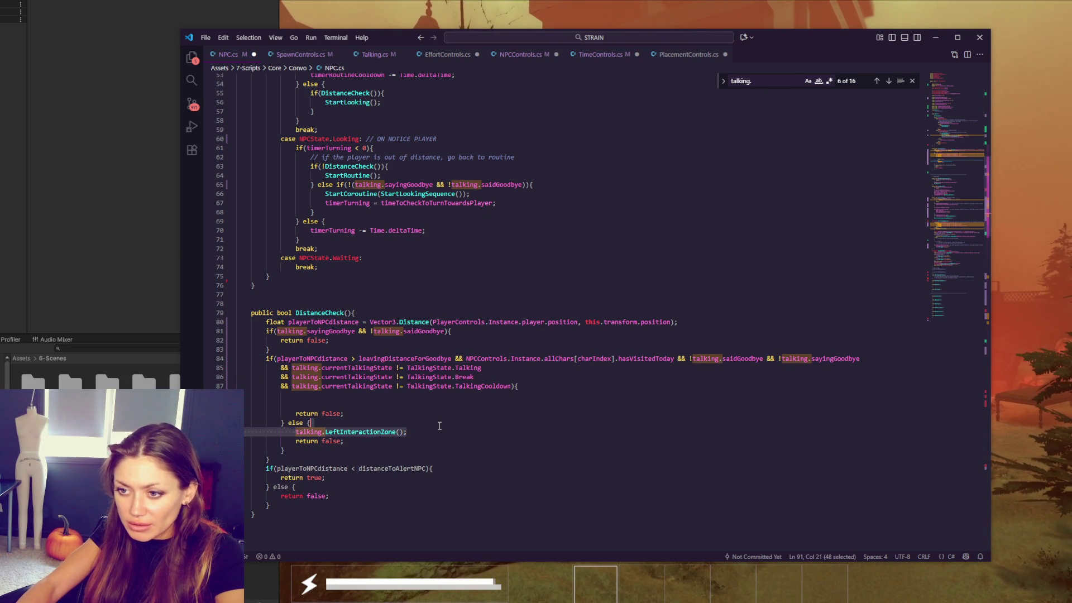
{"action": "key", "text": "BackSpace"}
{"action": "left_click", "coordinate": [399, 408]}
{"action": "key", "text": "ctrl+v"}
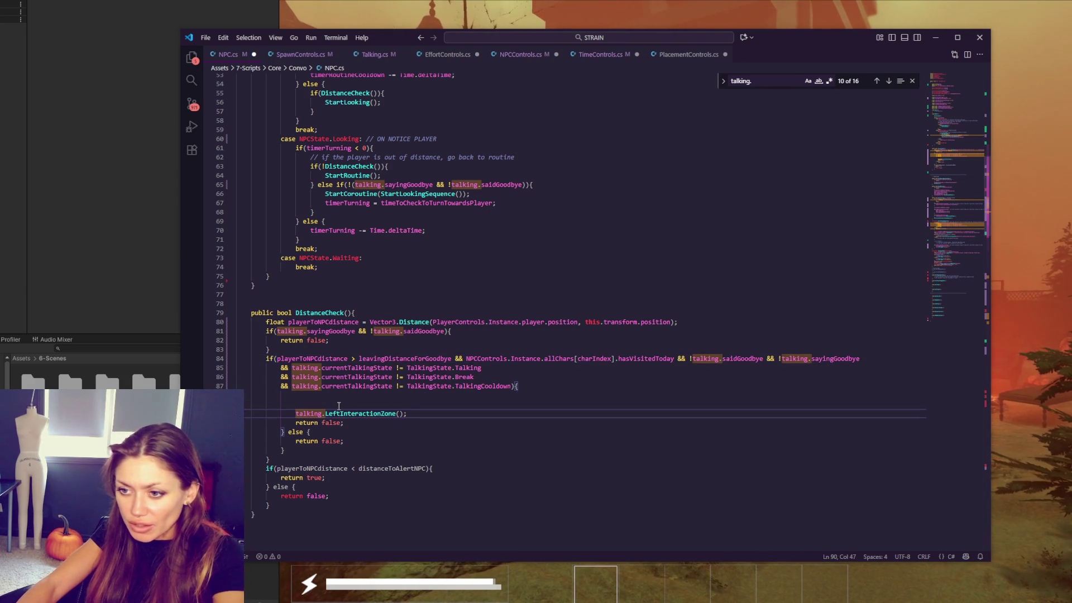
{"action": "key", "text": "alt+Tab"}
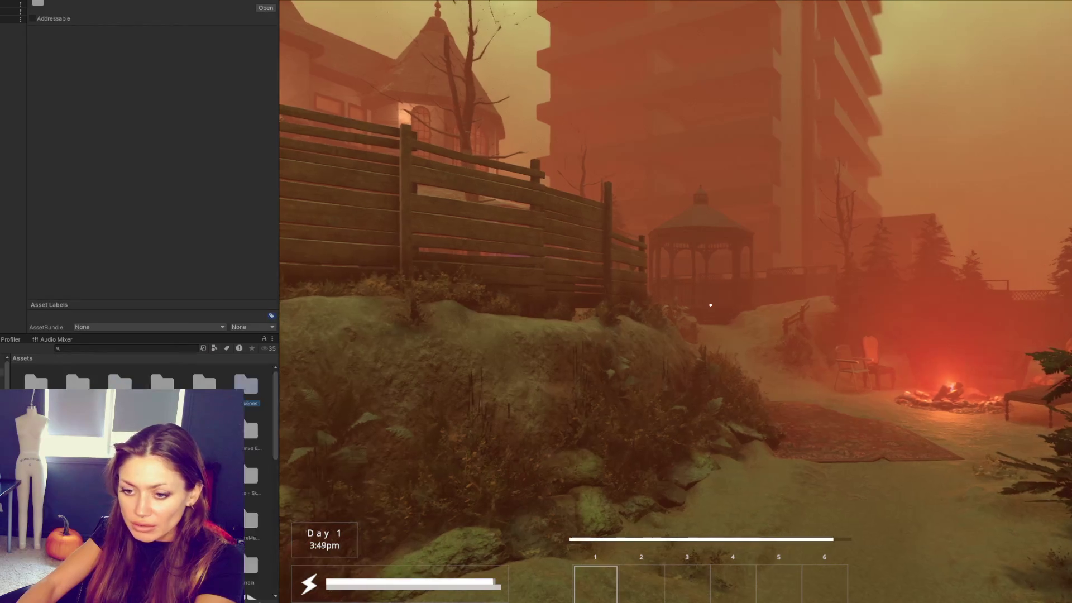
{"action": "key", "text": "alt+Tab"}
{"action": "key", "text": "Delete"}
{"action": "key", "text": "Delete"}
{"action": "left_click_drag", "start_coordinate": [294, 442], "coordinate": [285, 422]}
{"action": "key", "text": "BackSpace"}
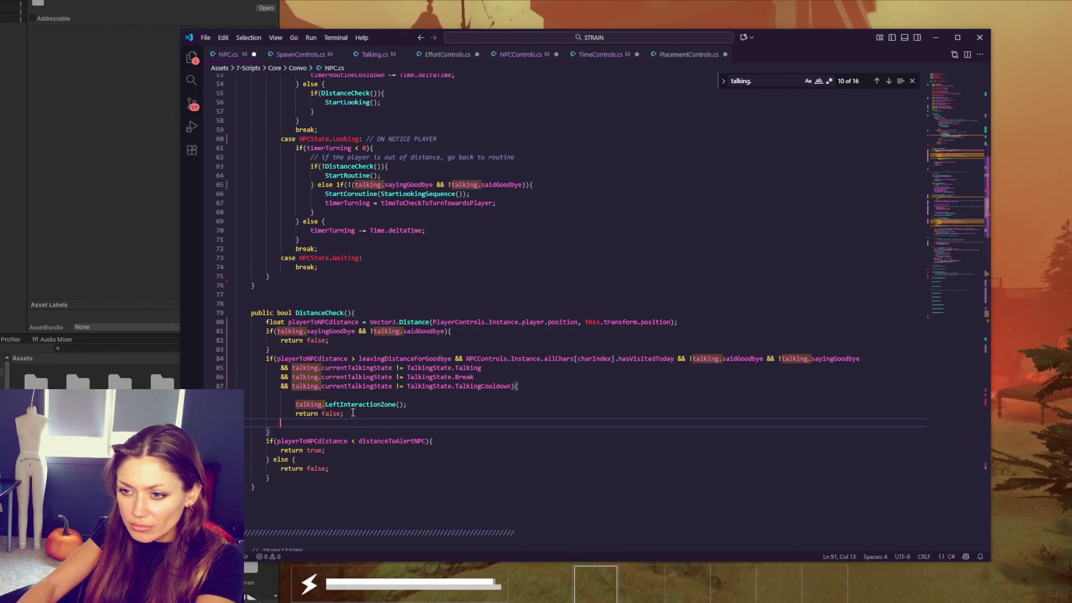
Step: Outdent the call and return lines, then switch back to Unity to recompile
{"action": "left_click_drag", "start_coordinate": [295, 404], "coordinate": [307, 415]}
{"action": "key", "text": "shift+Tab"}
{"action": "left_click", "coordinate": [335, 398]}
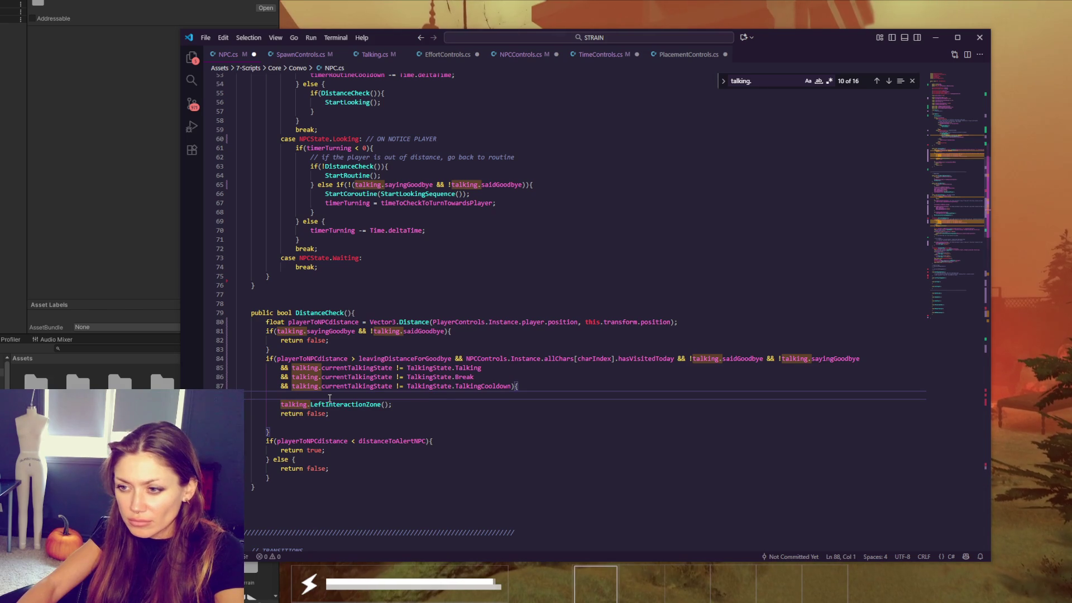
{"action": "key", "text": "Down"}
{"action": "key", "text": "End"}
{"action": "left_click", "coordinate": [177, 279]}
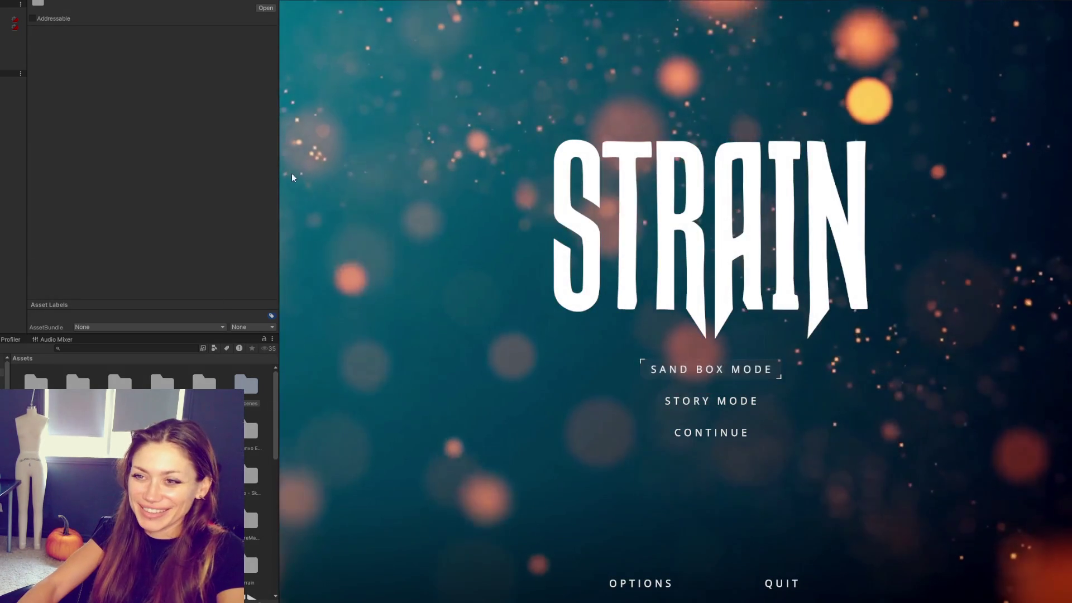
Step: Widen the Game view and continue the saved STRAIN game into the backyard scene
{"action": "left_click_drag", "start_coordinate": [281, 171], "coordinate": [33, 171]}
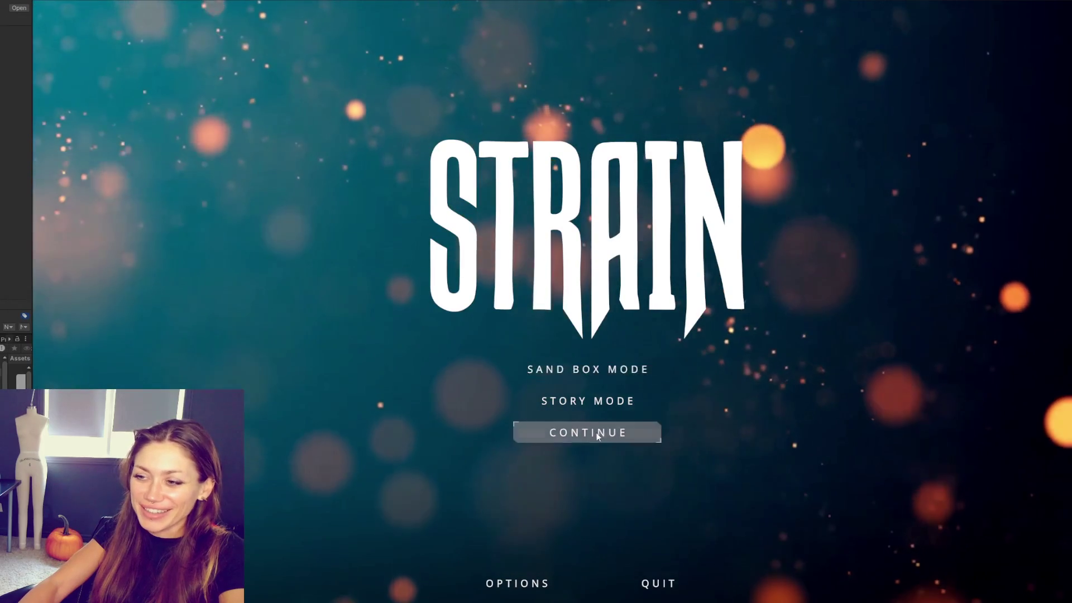
{"action": "left_click", "coordinate": [595, 432]}
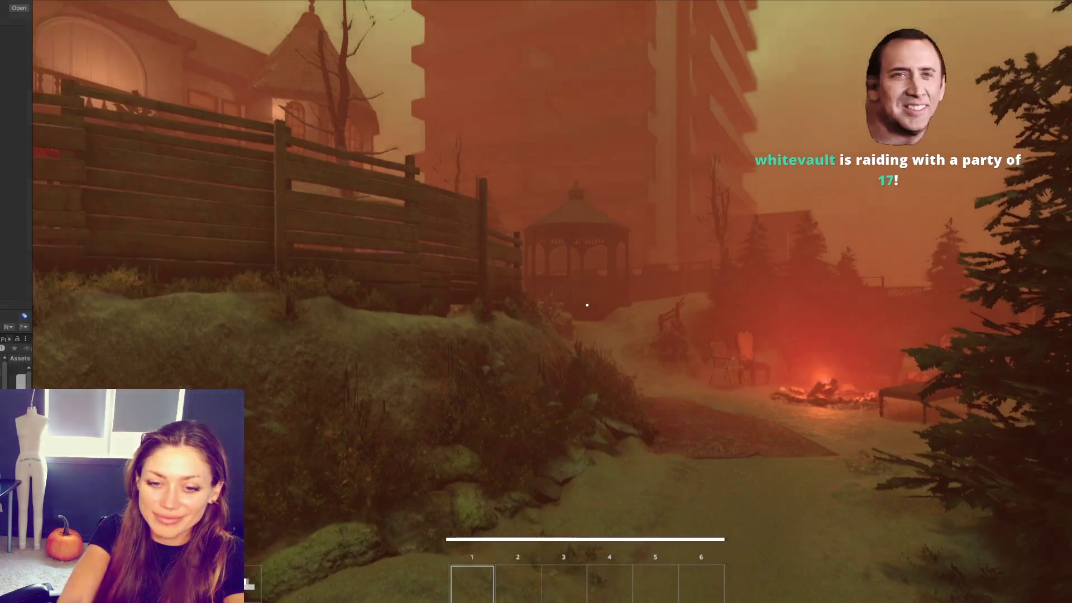
Step: Walk past the campfire and porch up to the red NPC on the couch, then widen the Inspector panel
{"action": "key", "text": "w"}
{"action": "key", "text": "w"}
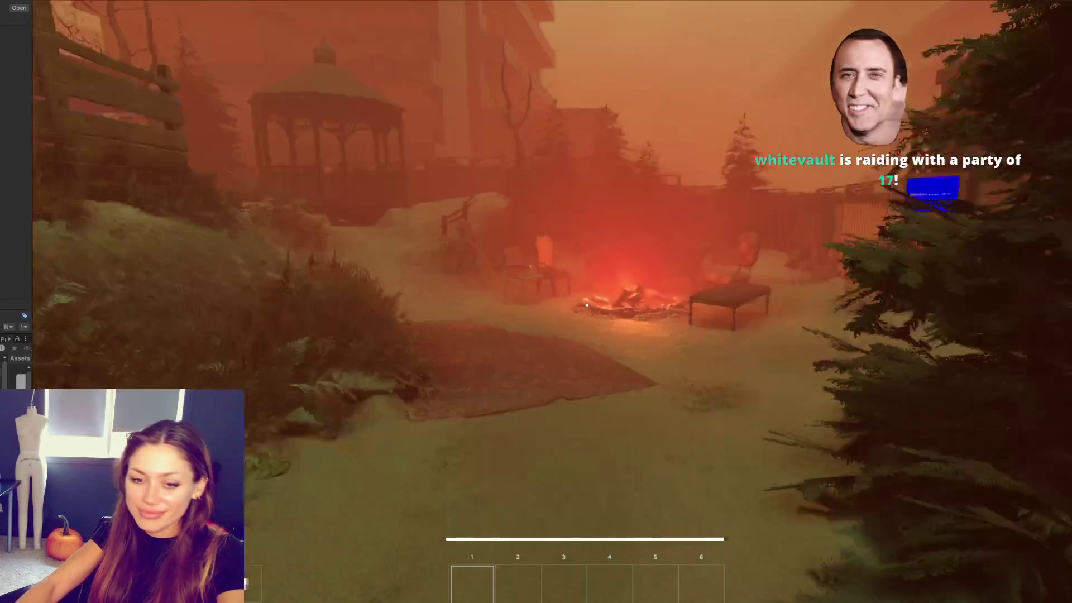
{"action": "key", "text": "w"}
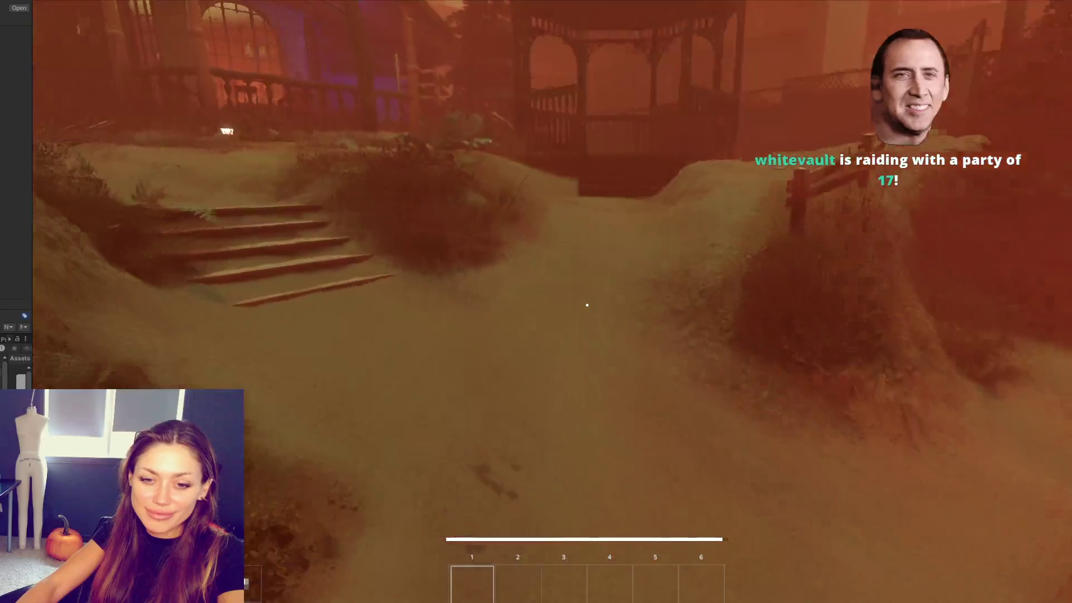
{"action": "key", "text": "w"}
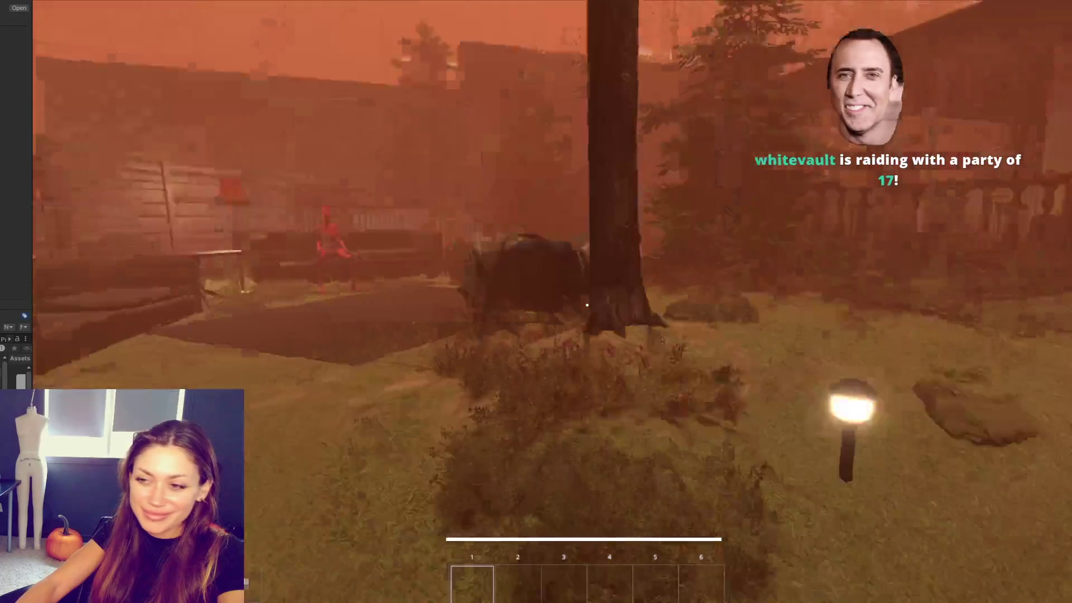
{"action": "key", "text": "s"}
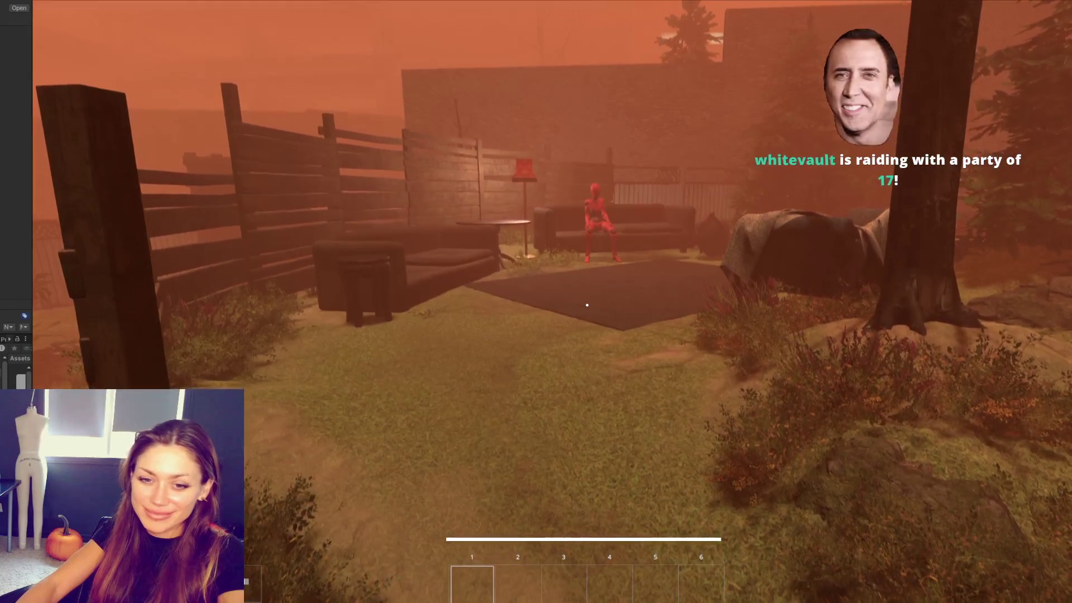
{"action": "key", "text": "d"}
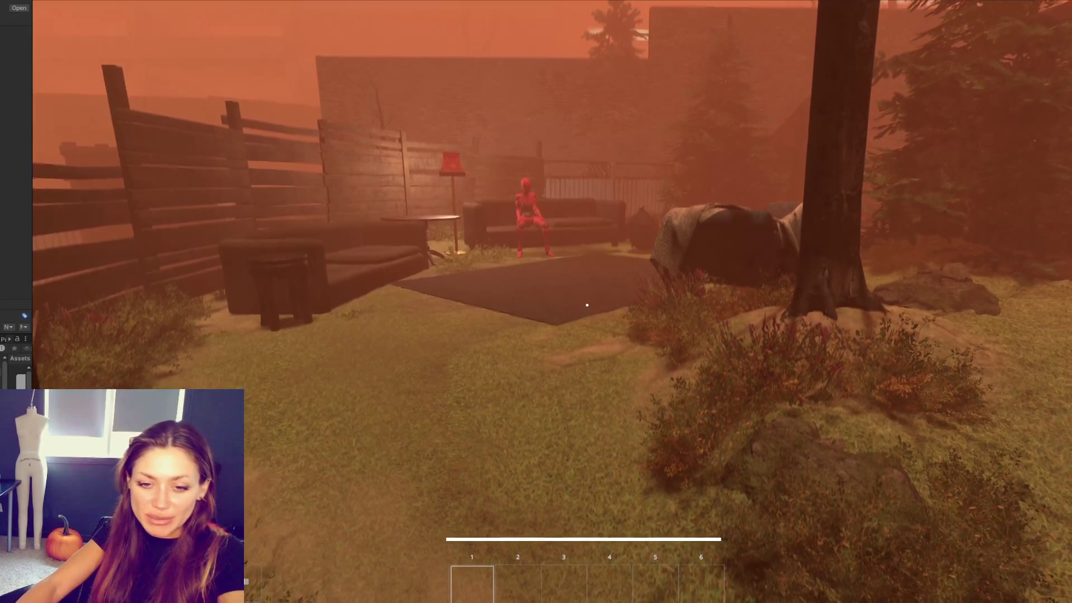
{"action": "key", "text": "w"}
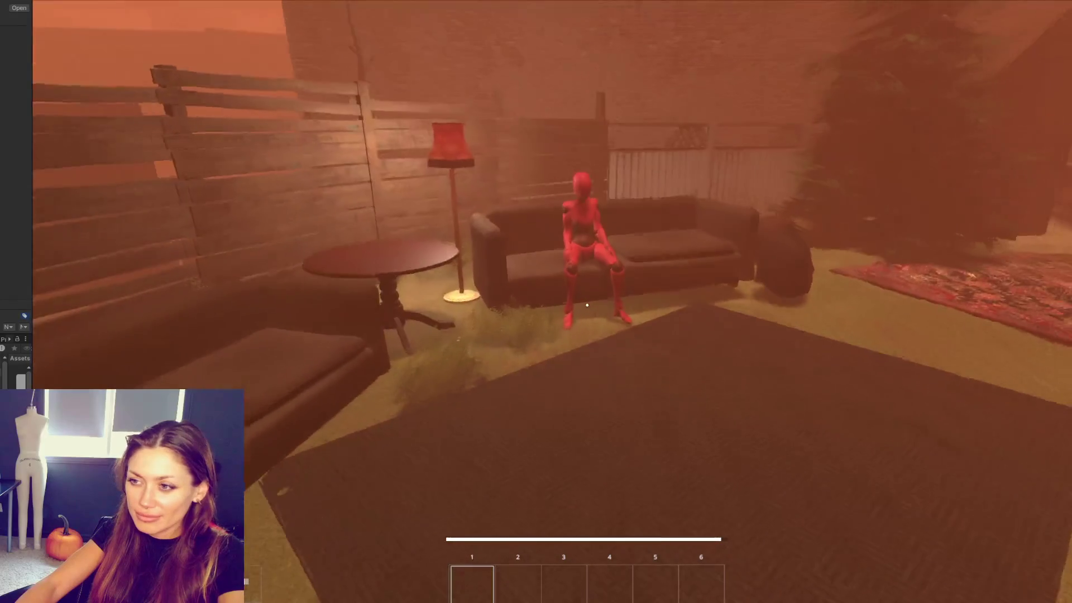
{"action": "key", "text": "w"}
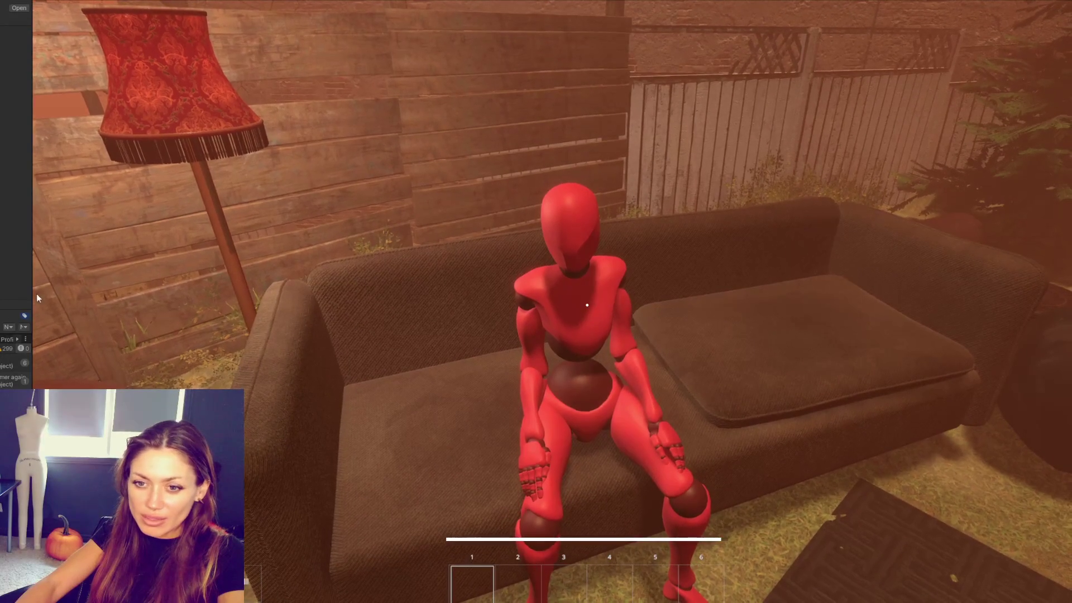
{"action": "left_click_drag", "start_coordinate": [32, 288], "coordinate": [223, 287]}
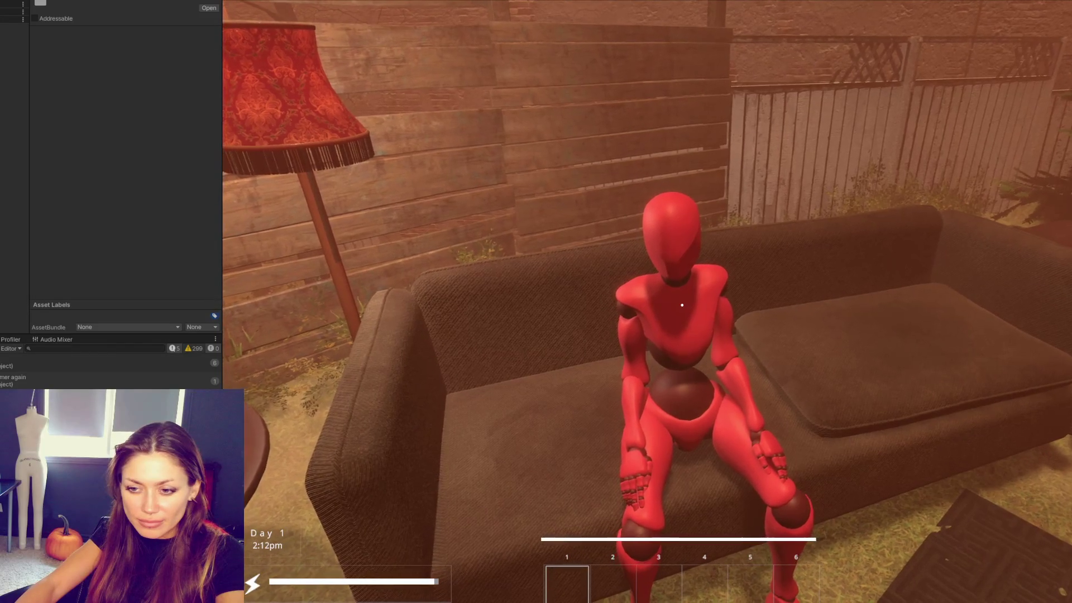
Step: Glance at Talking.cs, return to the game, attempt a scene save and exit Play mode
{"action": "key", "text": "alt+Tab"}
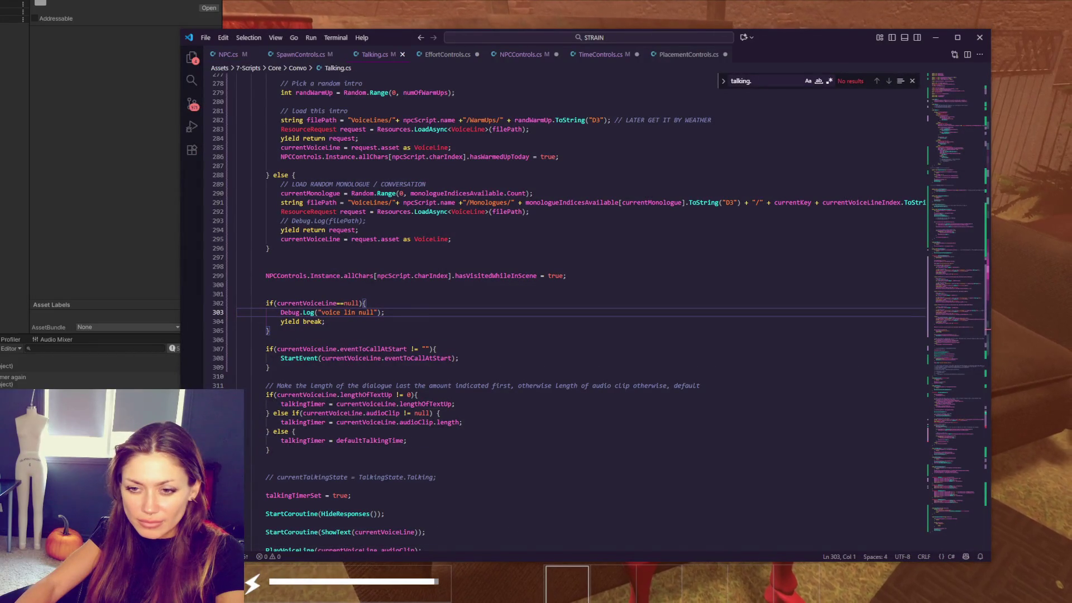
{"action": "key", "text": "alt+Tab"}
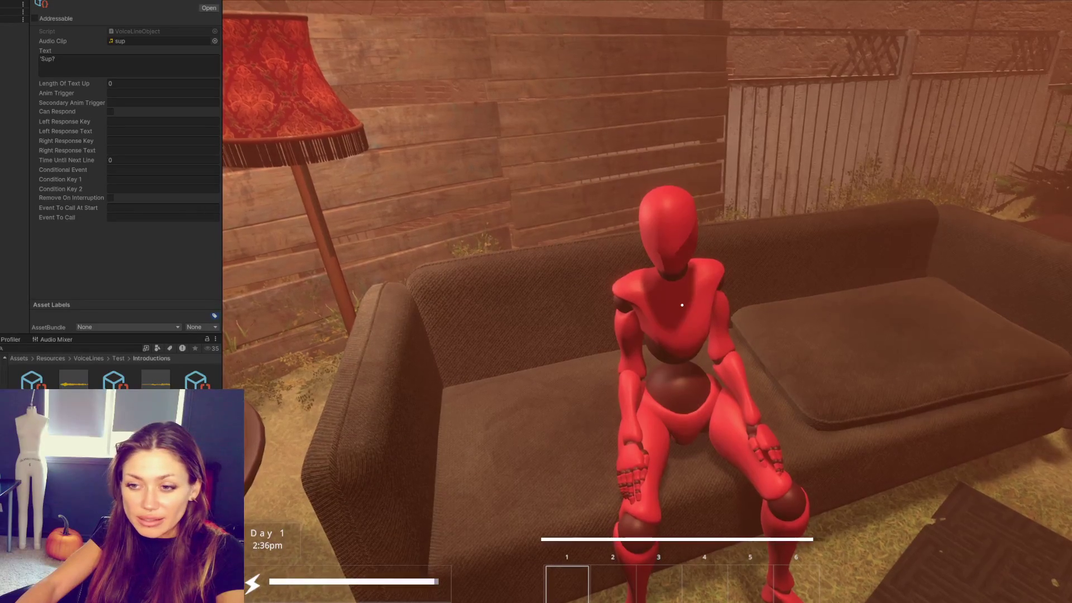
{"action": "key", "text": "ctrl+s"}
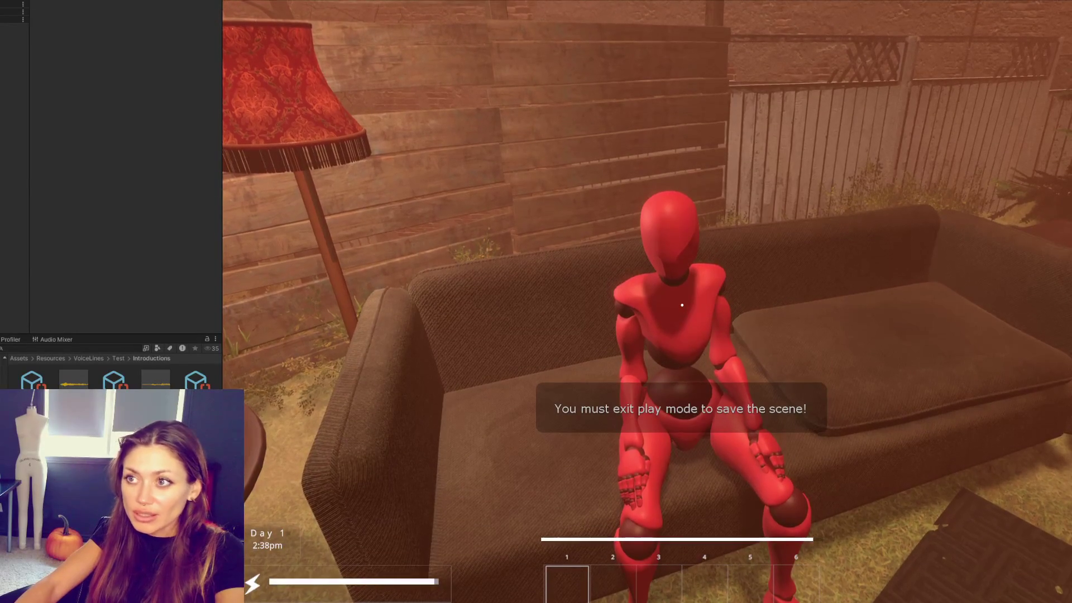
{"action": "key", "text": "ctrl+p"}
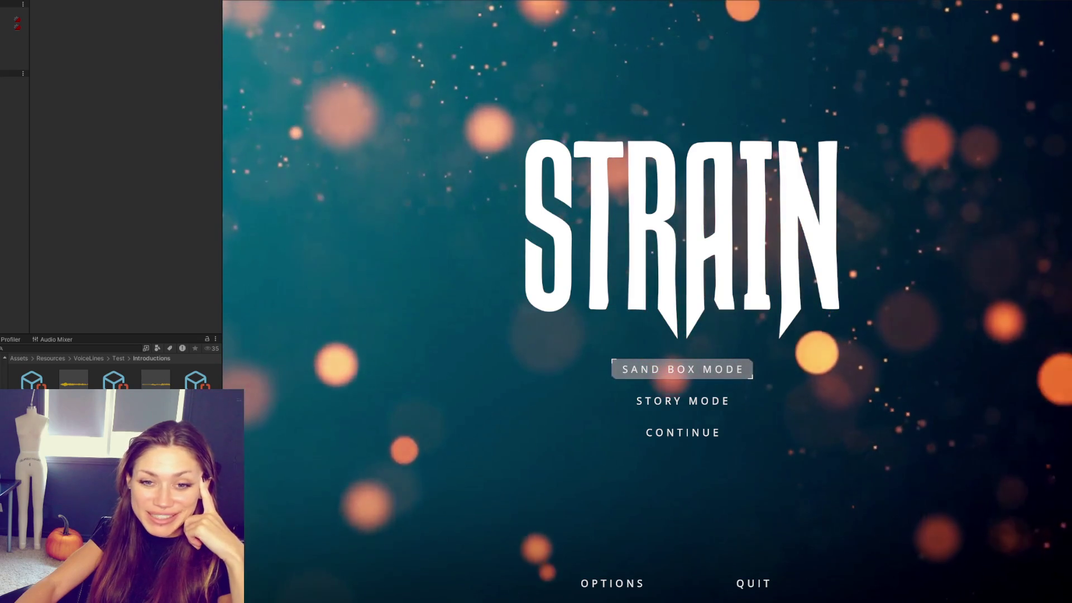
Step: Continue the saved game and walk up to the red mannequin on the sofa to trigger its greeting
{"action": "left_click", "coordinate": [697, 432]}
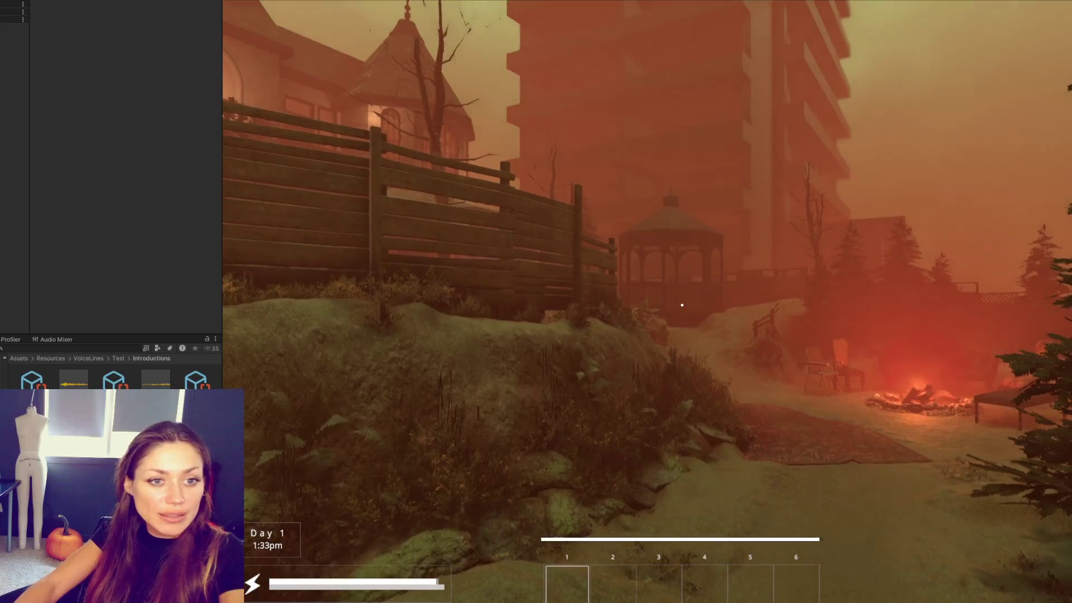
{"action": "key", "text": "w"}
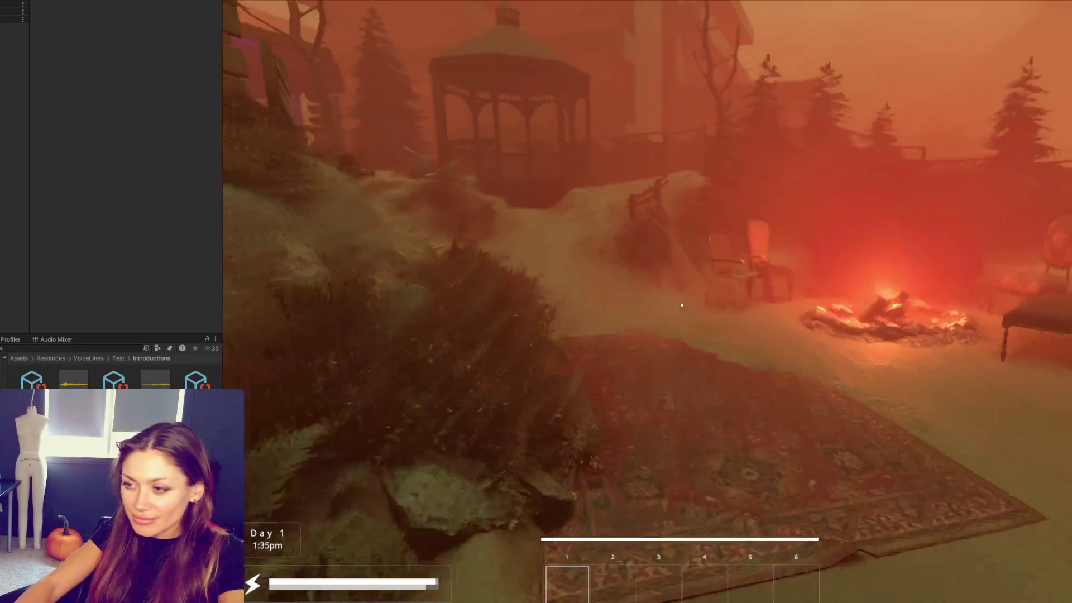
{"action": "key", "text": "w"}
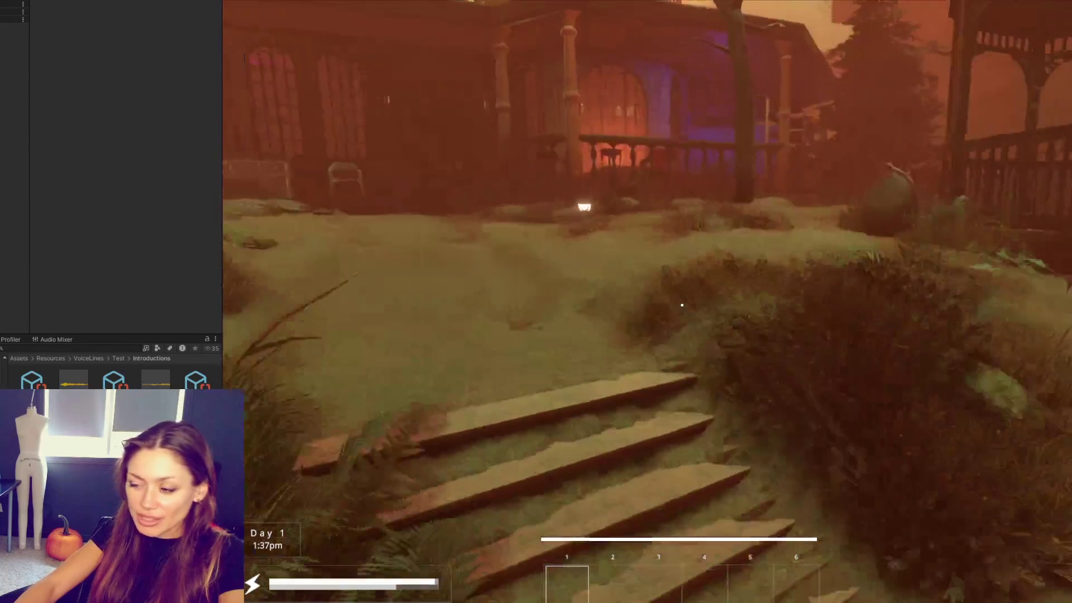
{"action": "key", "text": "w"}
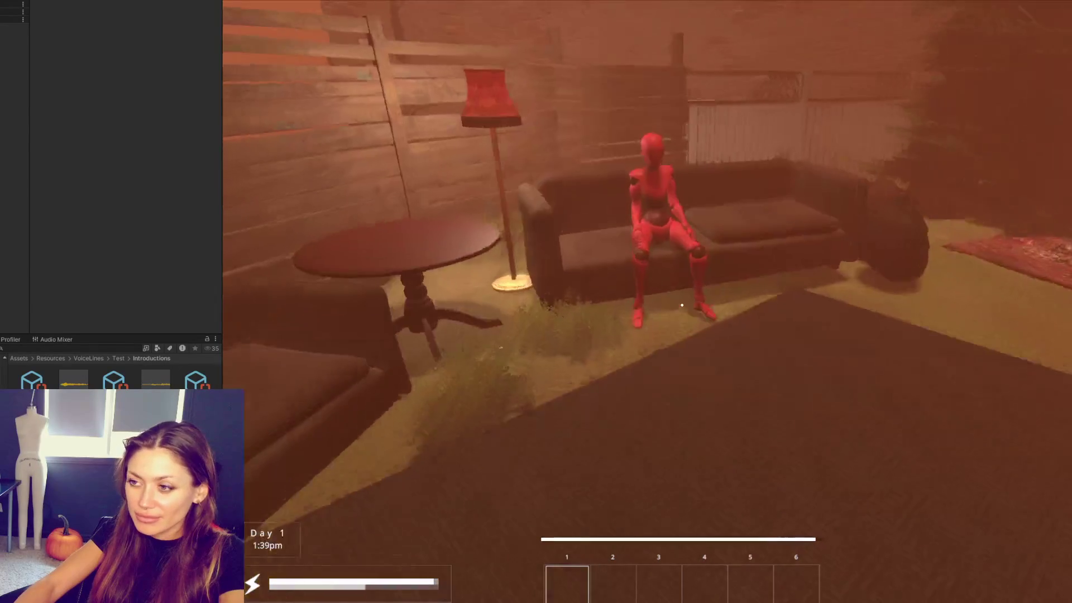
{"action": "key", "text": "w"}
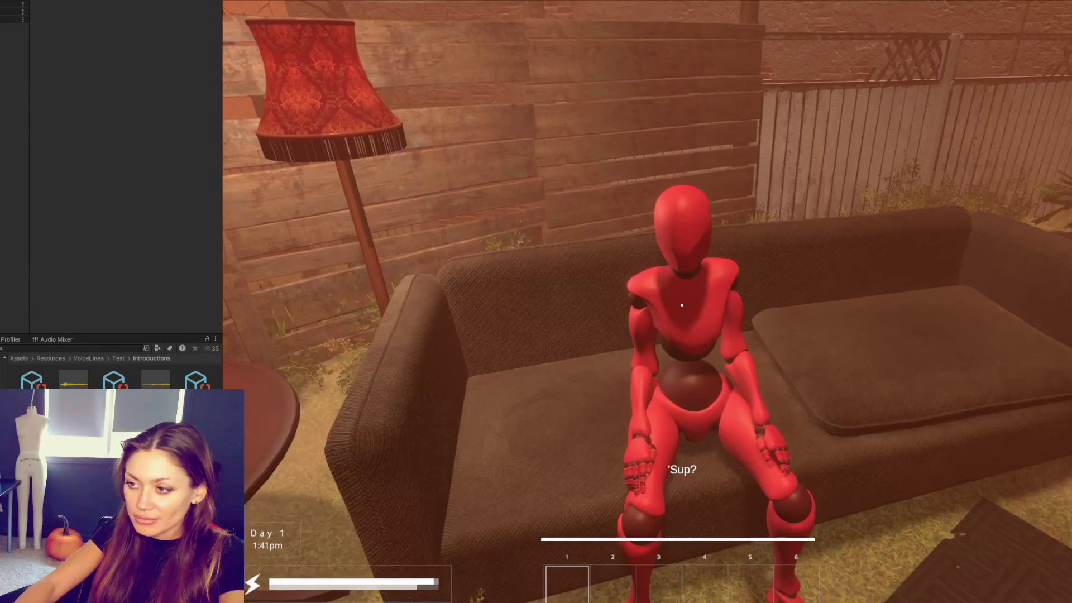
{"action": "key", "text": "d"}
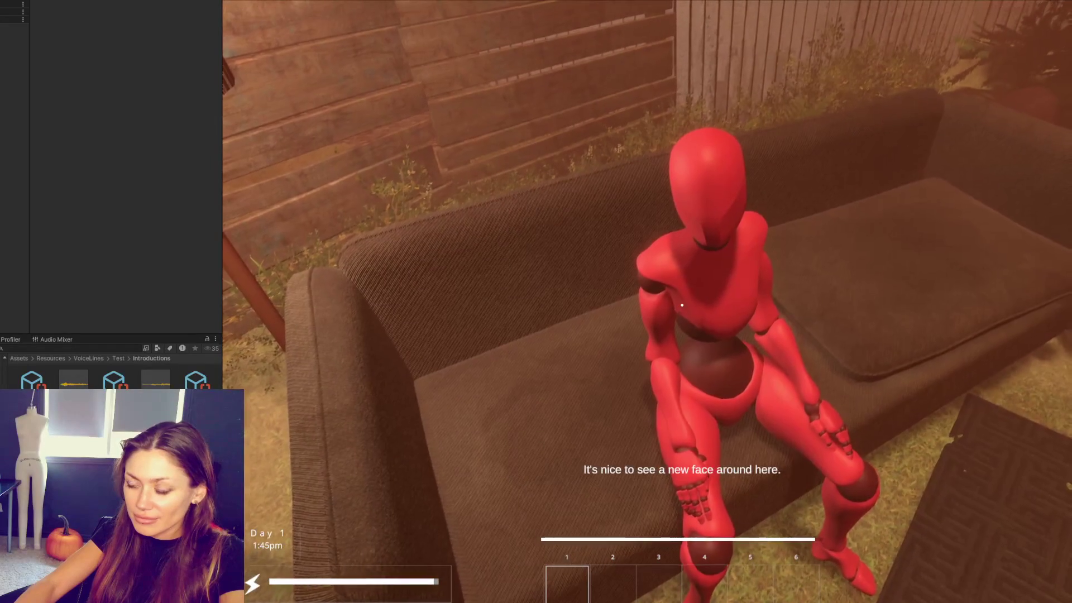
{"action": "key", "text": "d"}
{"action": "key", "text": "d"}
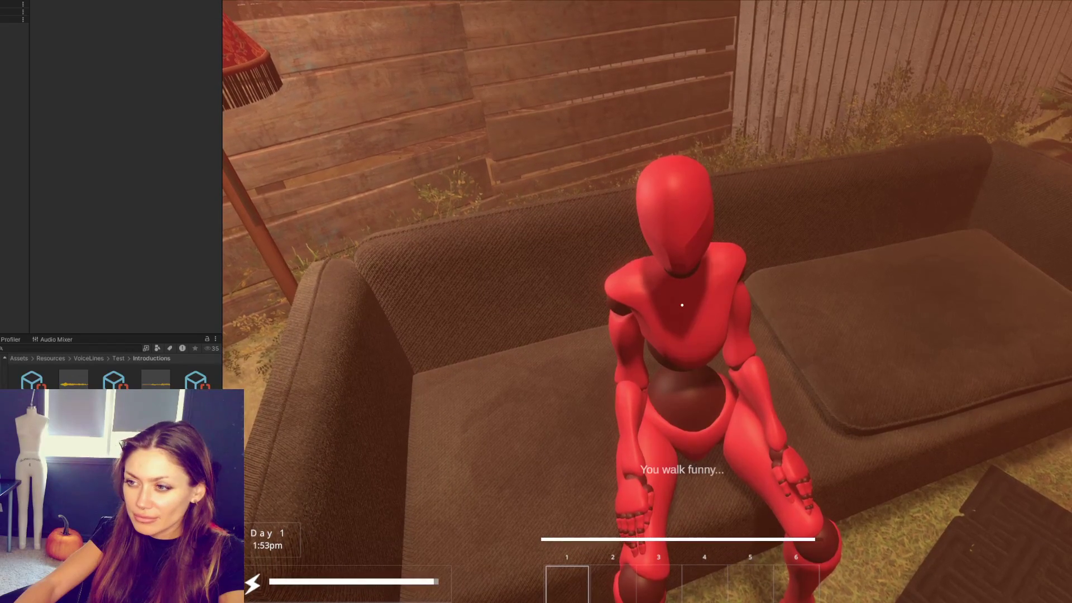
Step: Back away onto the porch, pause, glance at the code editor, and resume play
{"action": "key", "text": "s"}
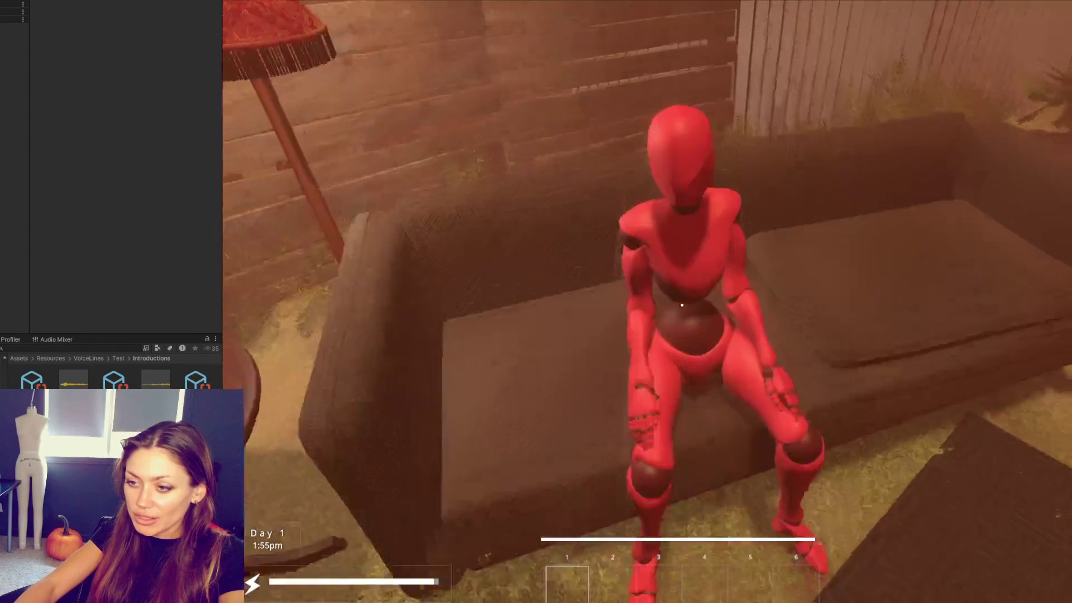
{"action": "key", "text": "s"}
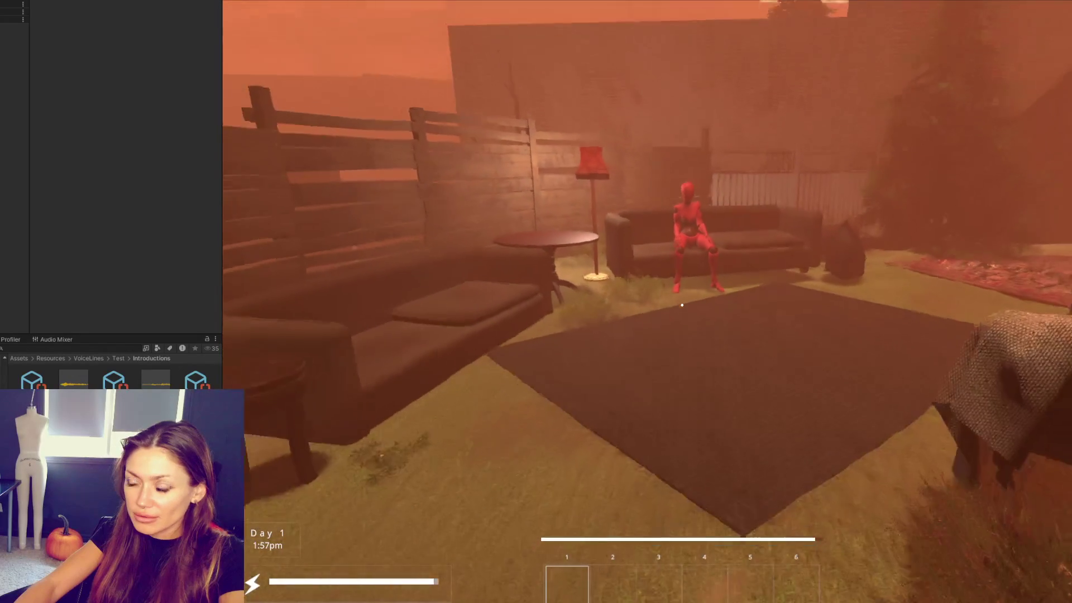
{"action": "key", "text": "s"}
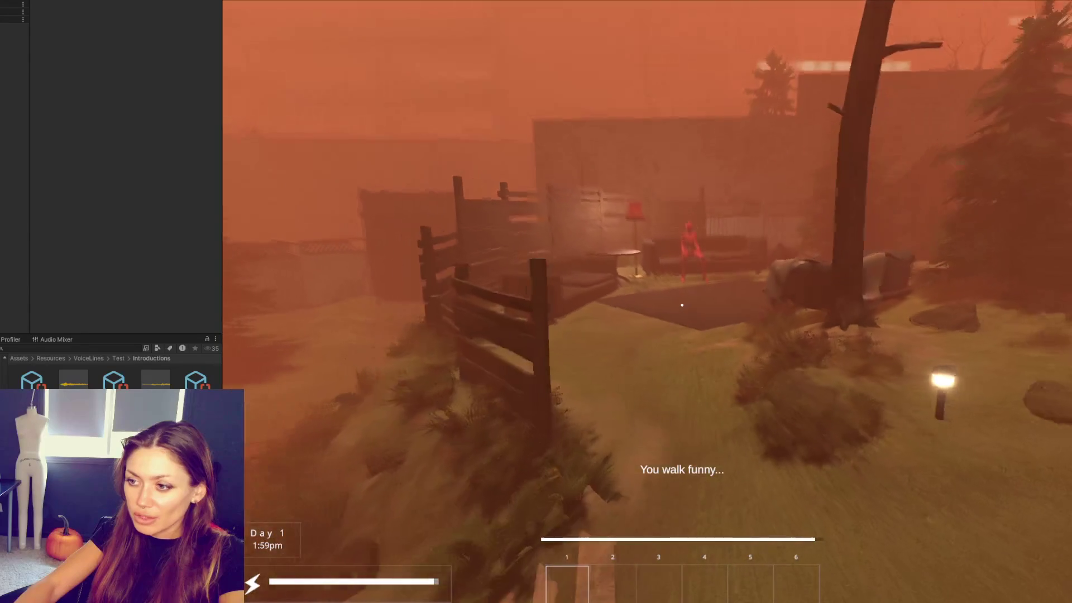
{"action": "key", "text": "Escape"}
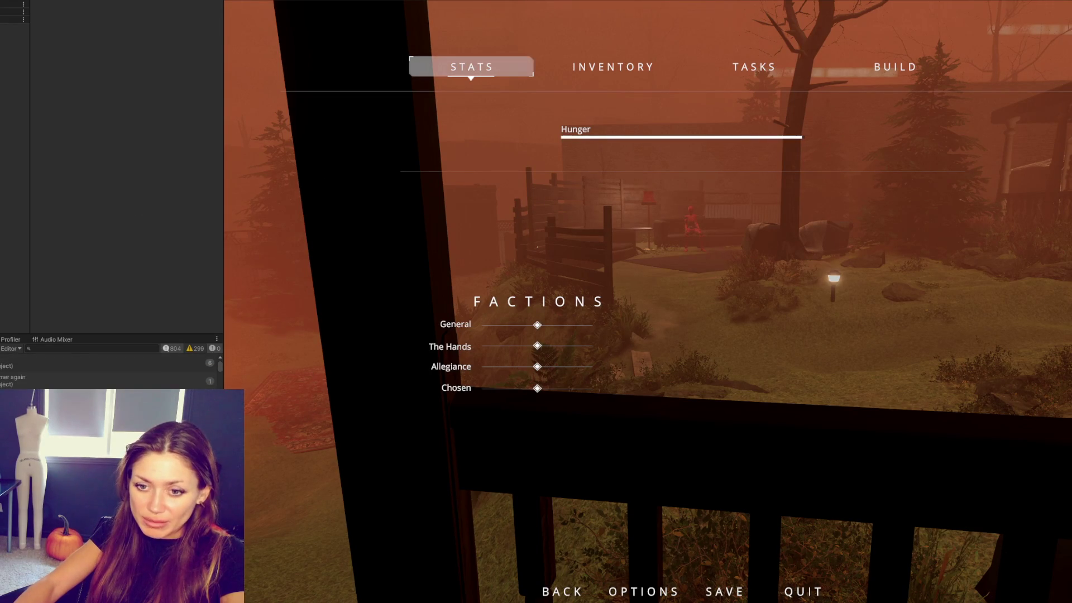
{"action": "key", "text": "alt+Tab"}
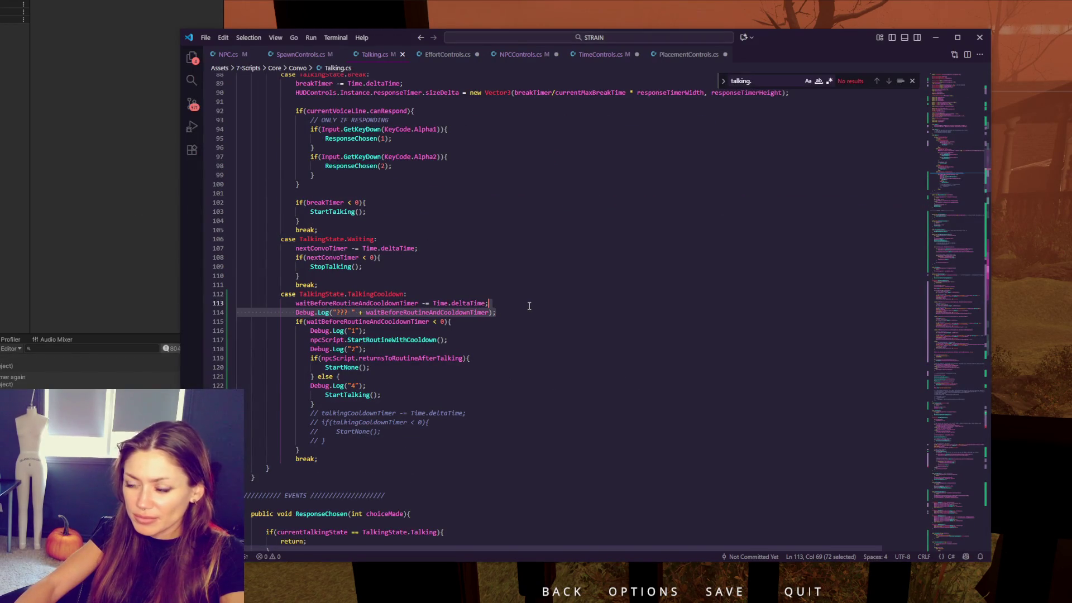
{"action": "key", "text": "alt+Tab"}
{"action": "key", "text": "Escape"}
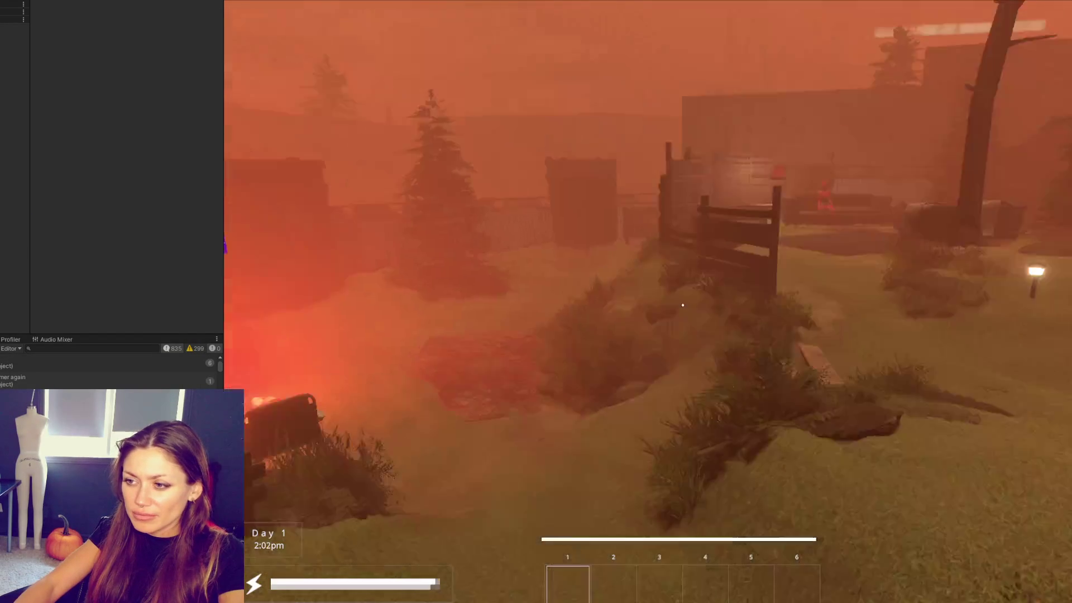
Step: Approach and retreat from the mannequin twice more, then pause and bring up the code editor
{"action": "key", "text": "w"}
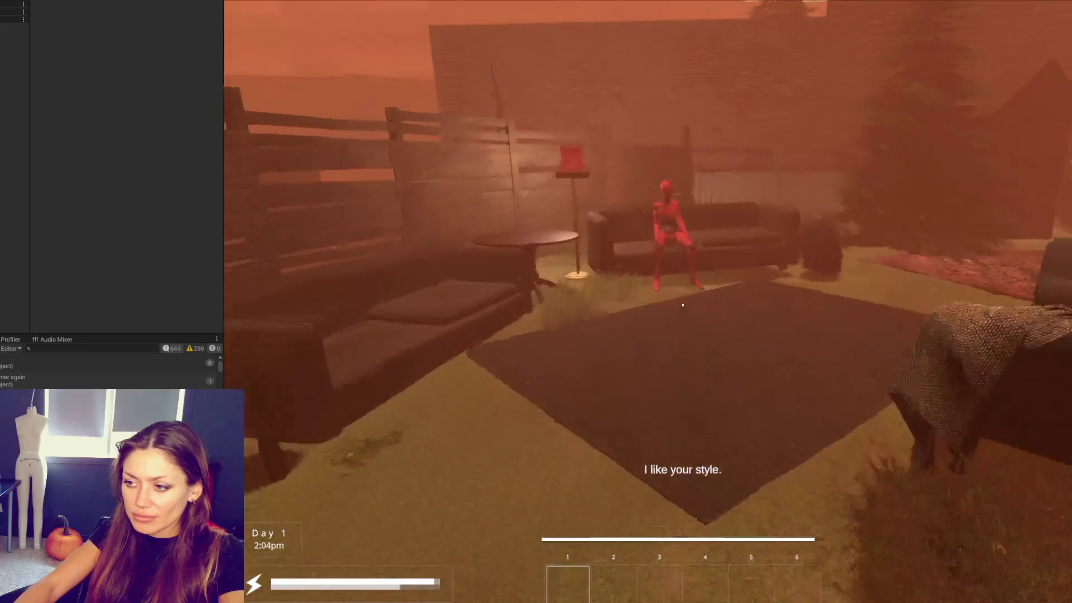
{"action": "key", "text": "w"}
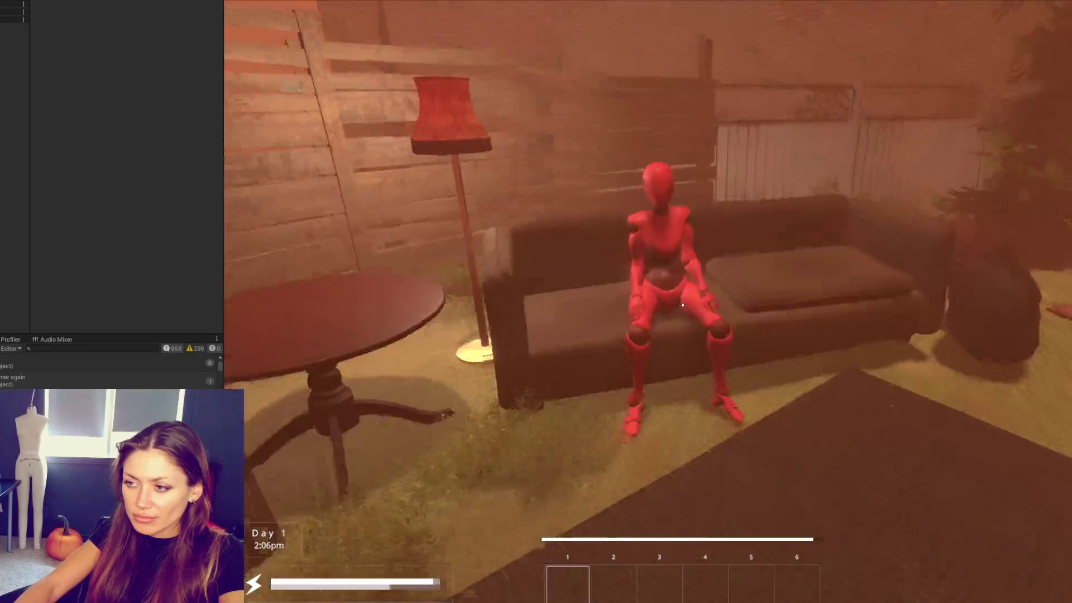
{"action": "key", "text": "s"}
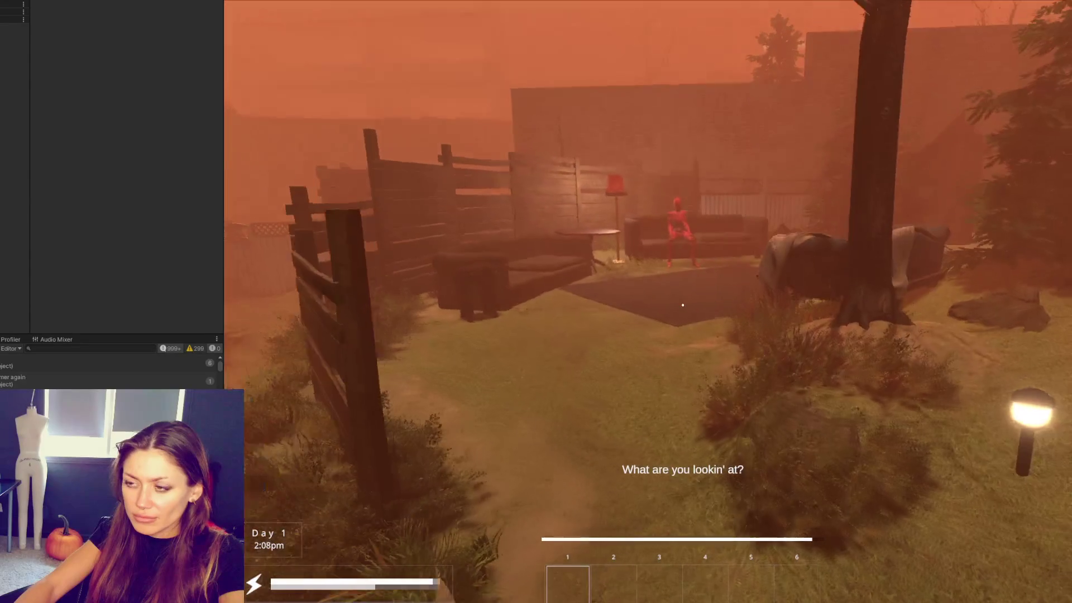
{"action": "key", "text": "w"}
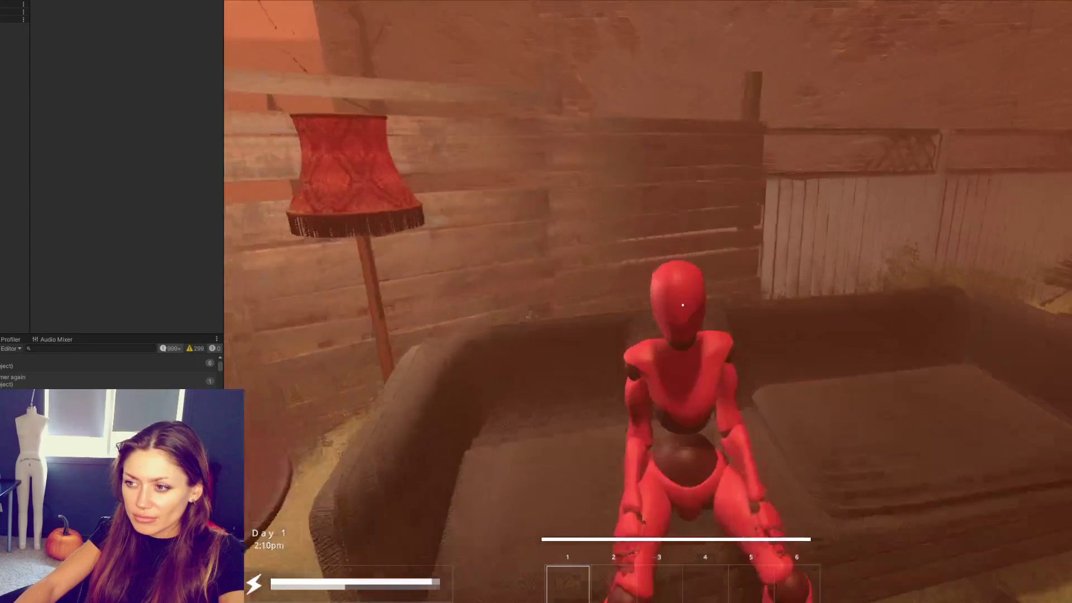
{"action": "key", "text": "s"}
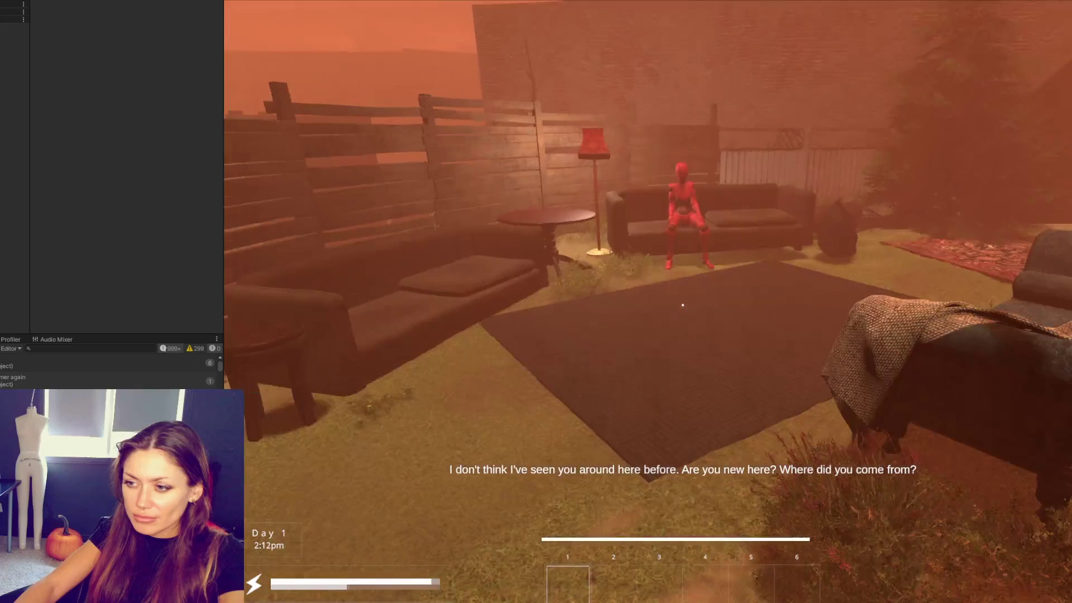
{"action": "key", "text": "Escape"}
{"action": "key", "text": "alt+Tab"}
Step: Comment out the three talking-state conditions on lines 85–87 of NPC.cs DistanceCheck and return to Unity
{"action": "left_click", "coordinate": [410, 311]}
{"action": "left_click", "coordinate": [291, 55]}
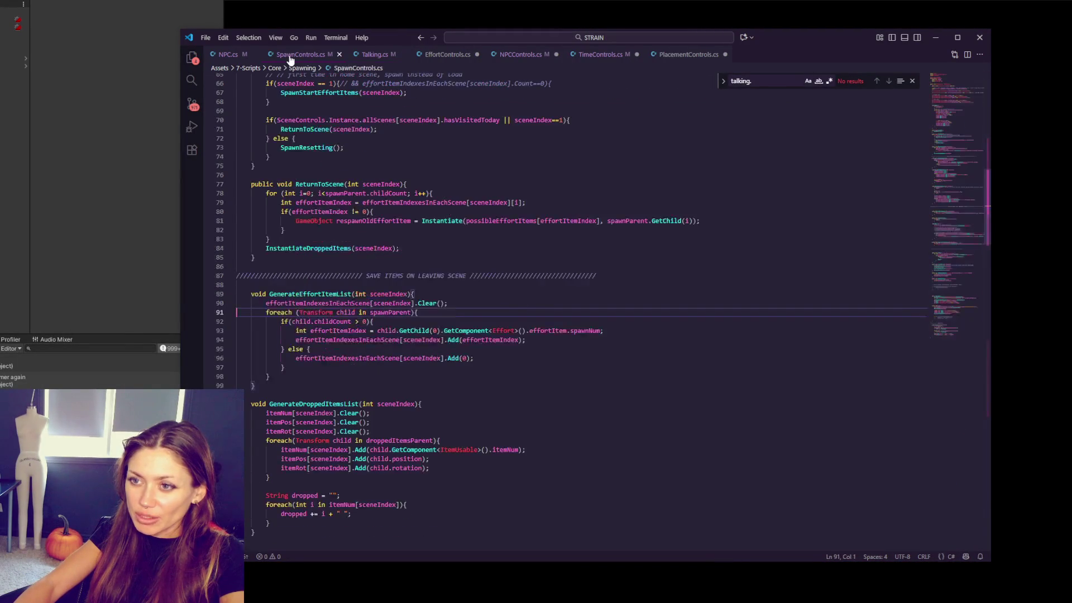
{"action": "left_click", "coordinate": [228, 54]}
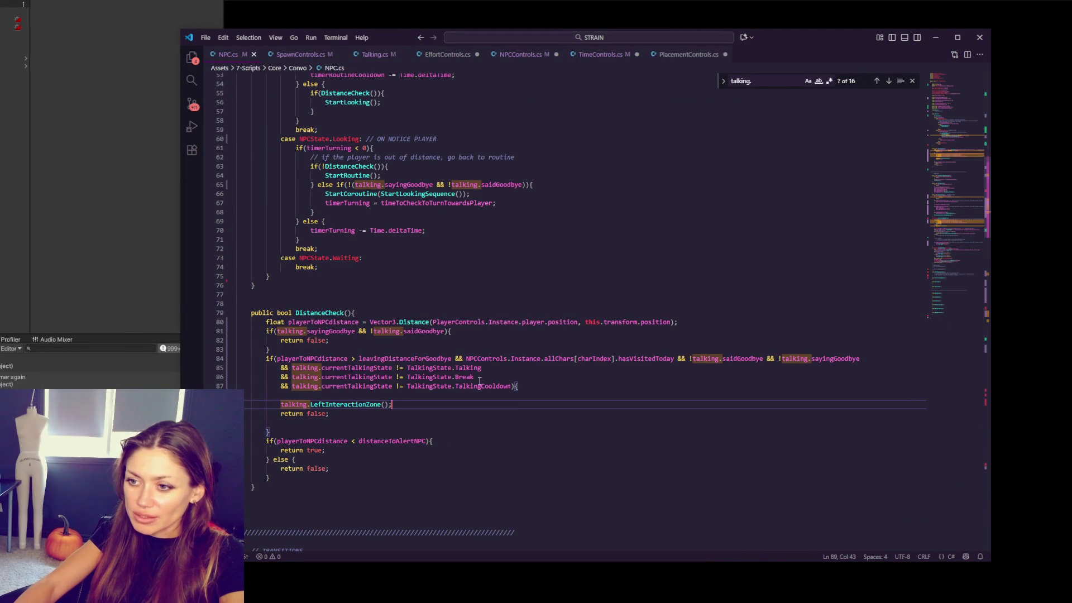
{"action": "left_click_drag", "start_coordinate": [484, 368], "coordinate": [474, 387]}
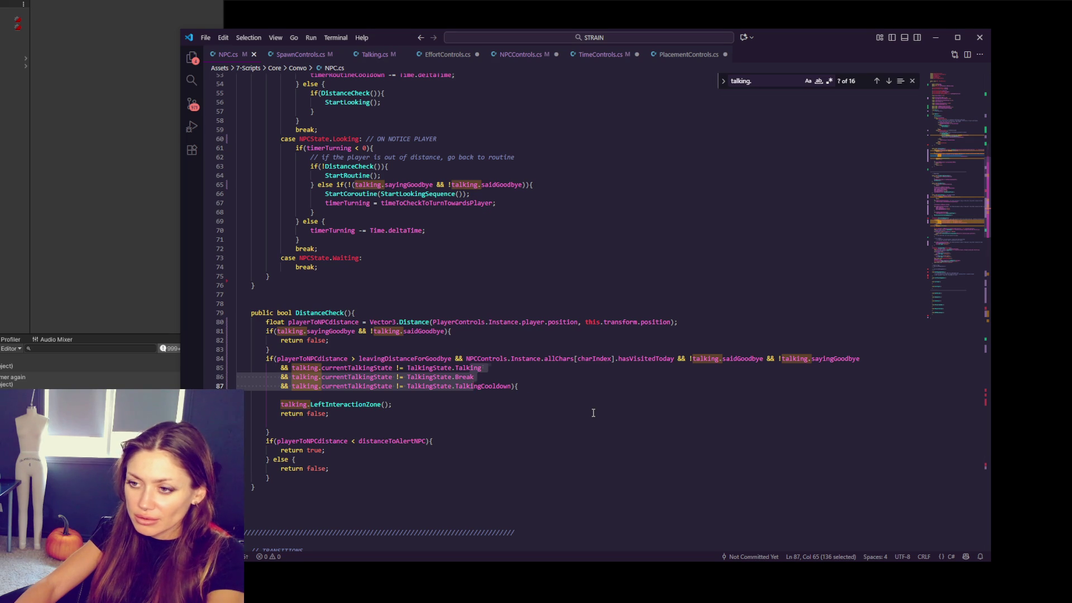
{"action": "key", "text": "ctrl+slash"}
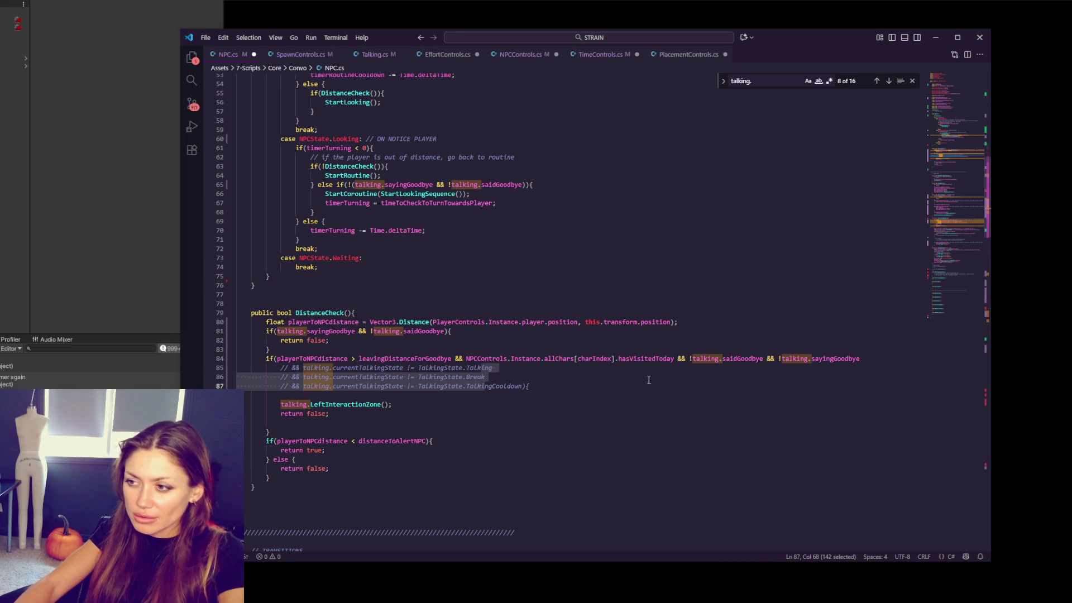
{"action": "left_click", "coordinate": [902, 357]}
{"action": "type", "text": "){"}
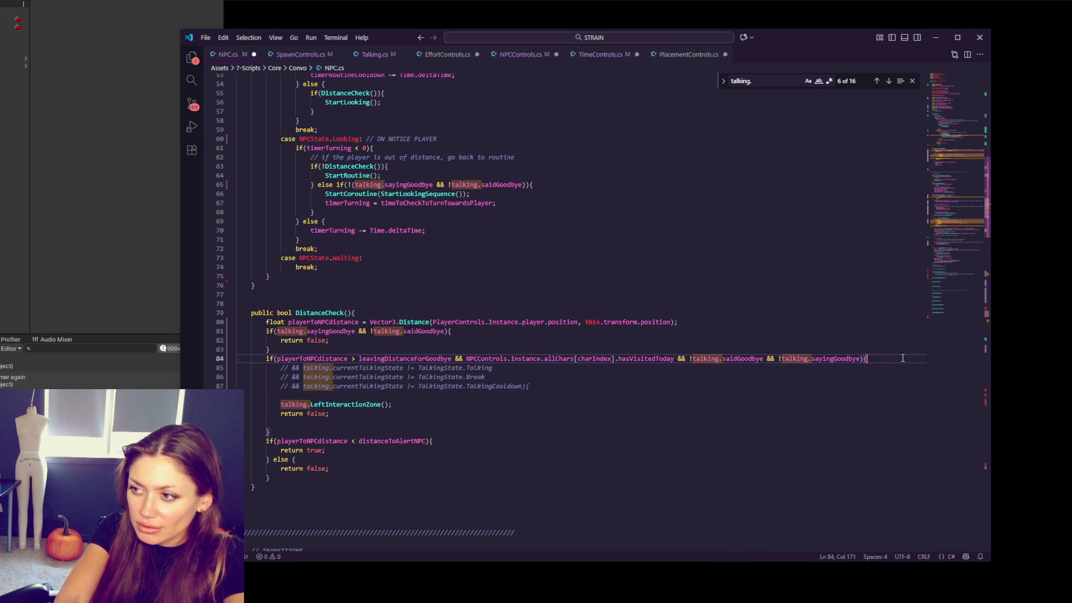
{"action": "left_click", "coordinate": [417, 386]}
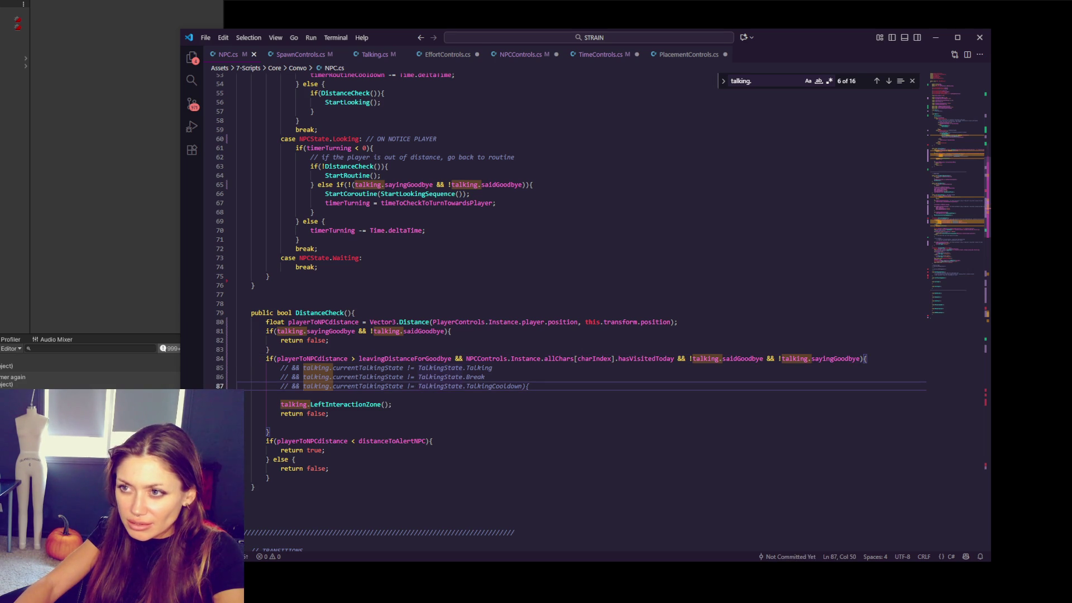
{"action": "key", "text": "alt+Tab"}
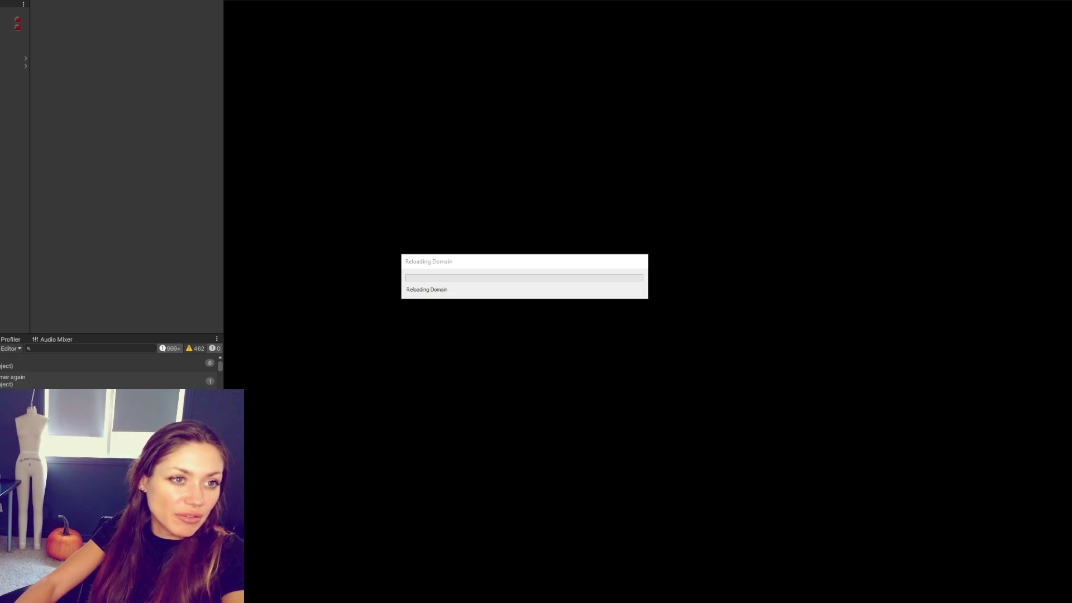
{"action": "key", "text": "alt+Tab"}
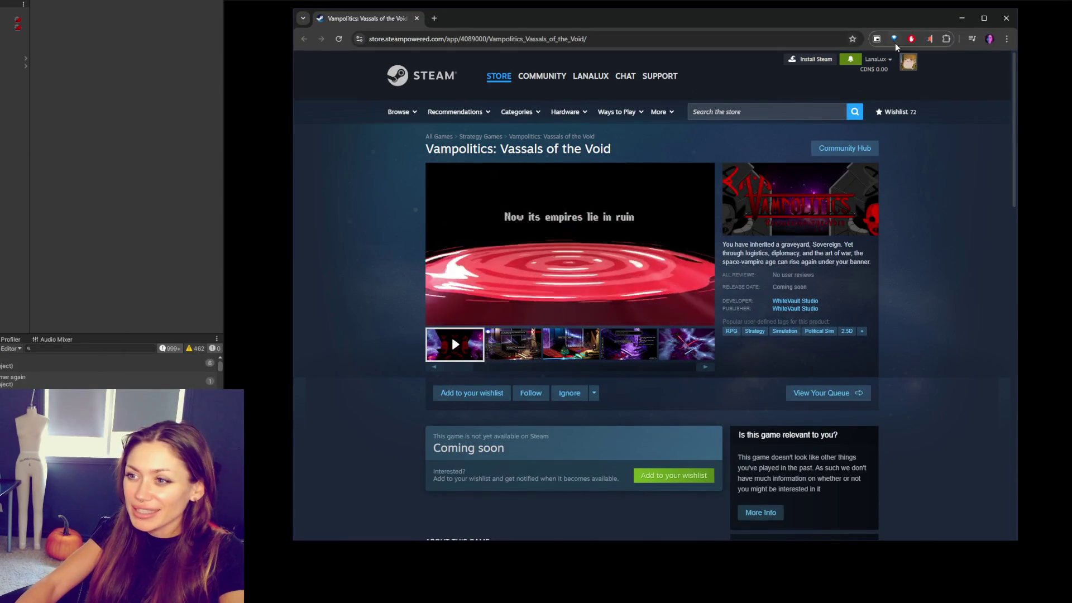
{"action": "key", "text": "F11"}
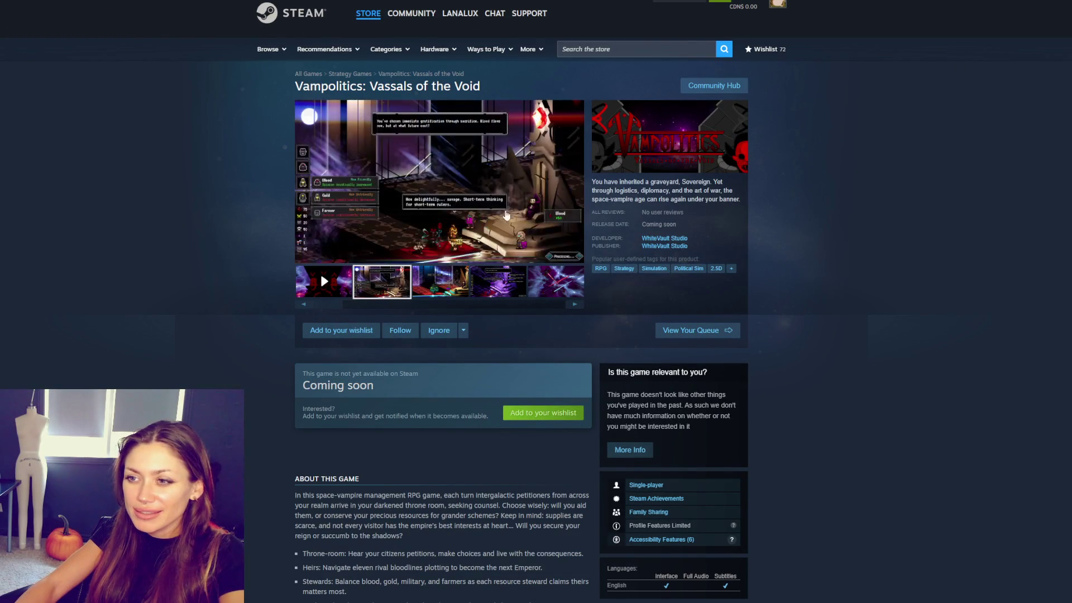
{"action": "left_click", "coordinate": [511, 218]}
{"action": "left_click", "coordinate": [1023, 283]}
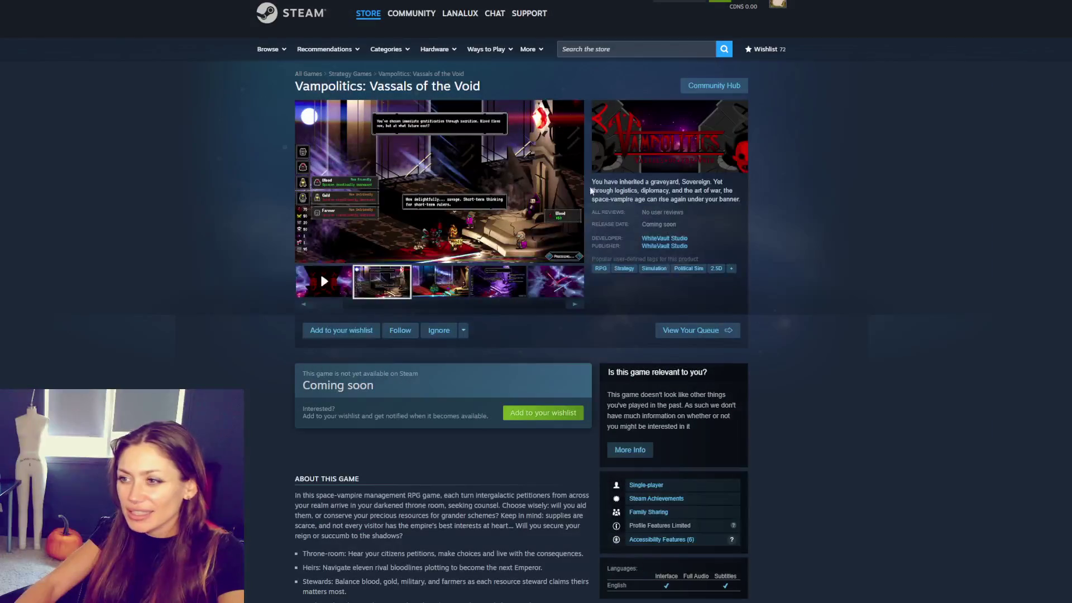
{"action": "mouse_move", "coordinate": [694, 182]}
{"action": "left_mouse_down"}
{"action": "mouse_move", "coordinate": [710, 191]}
{"action": "mouse_move", "coordinate": [628, 193]}
{"action": "mouse_move", "coordinate": [761, 195]}
{"action": "left_mouse_up"}
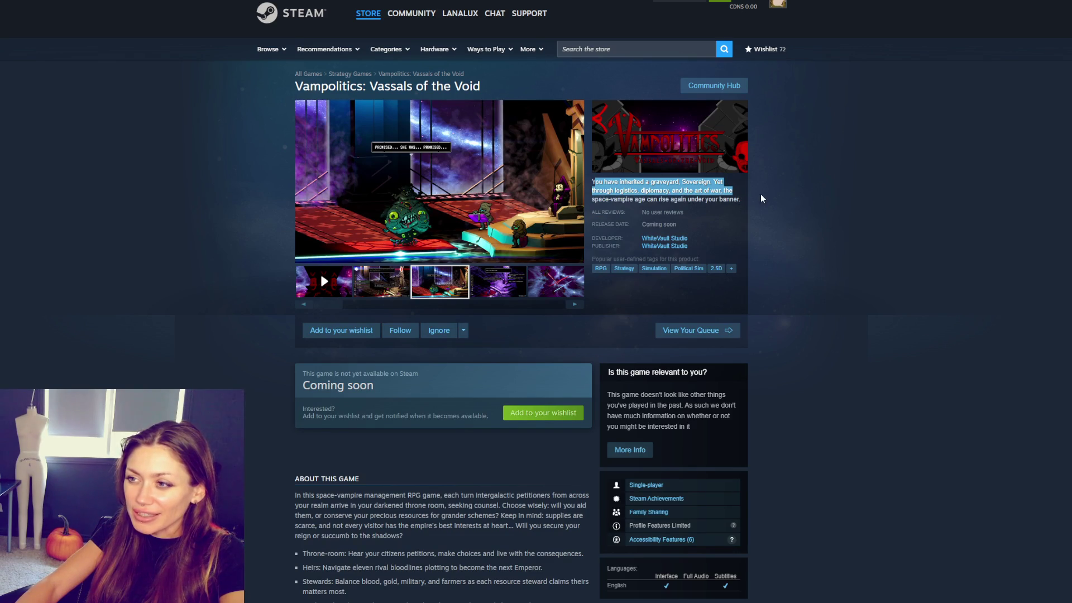
{"action": "left_click", "coordinate": [761, 195]}
{"action": "left_click", "coordinate": [379, 278]}
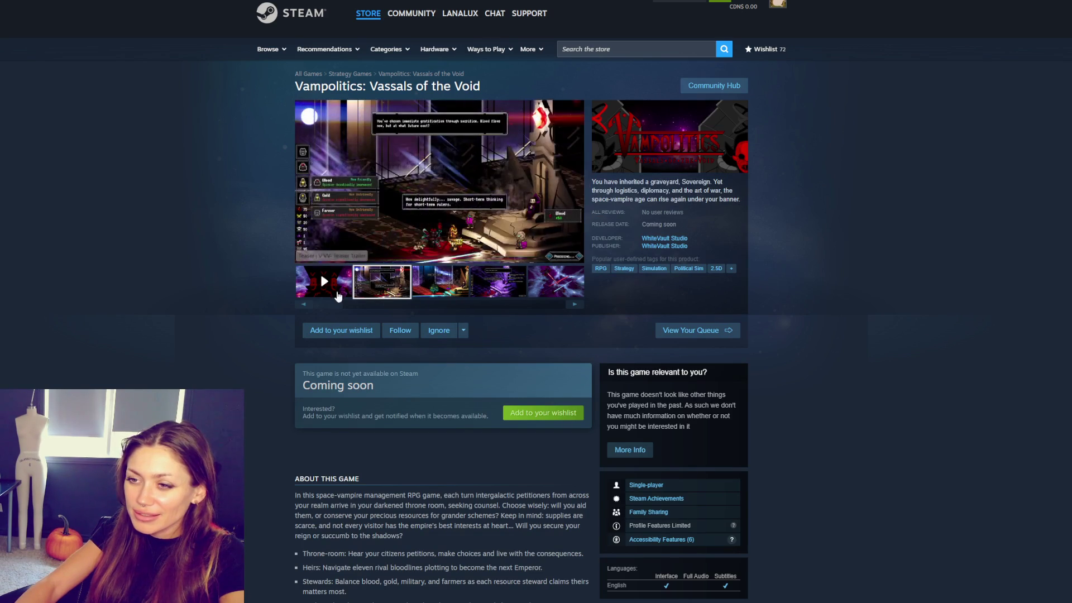
{"action": "left_click", "coordinate": [436, 243]}
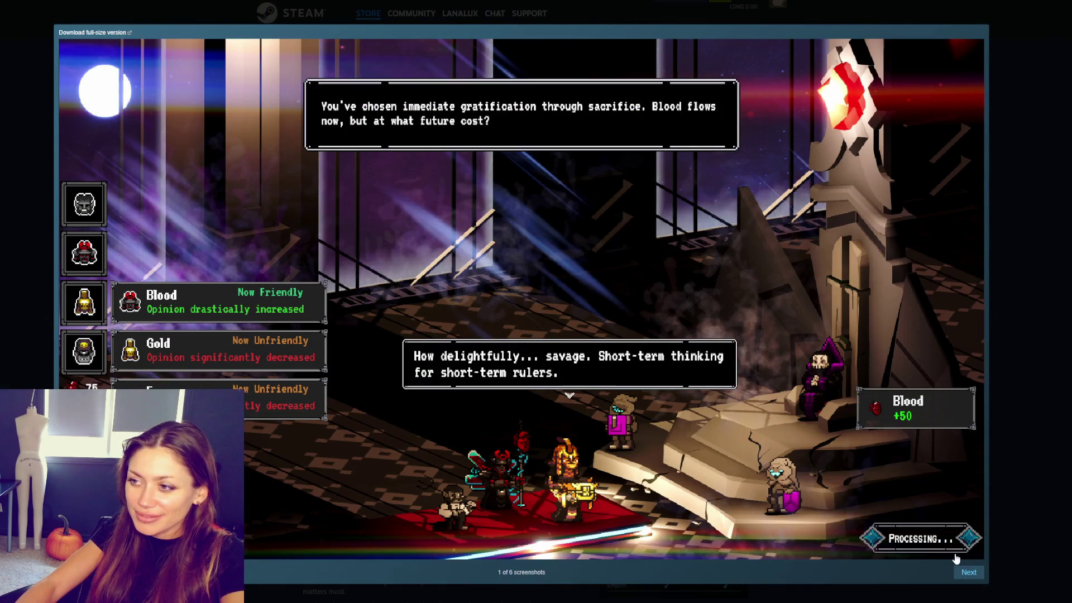
{"action": "left_click", "coordinate": [967, 573]}
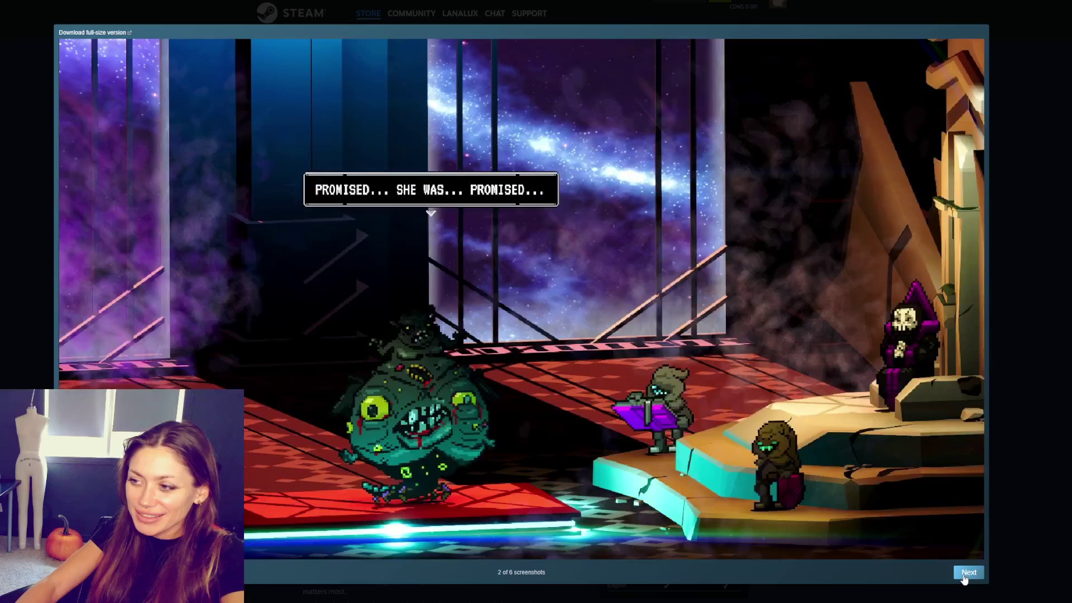
{"action": "left_click", "coordinate": [967, 573]}
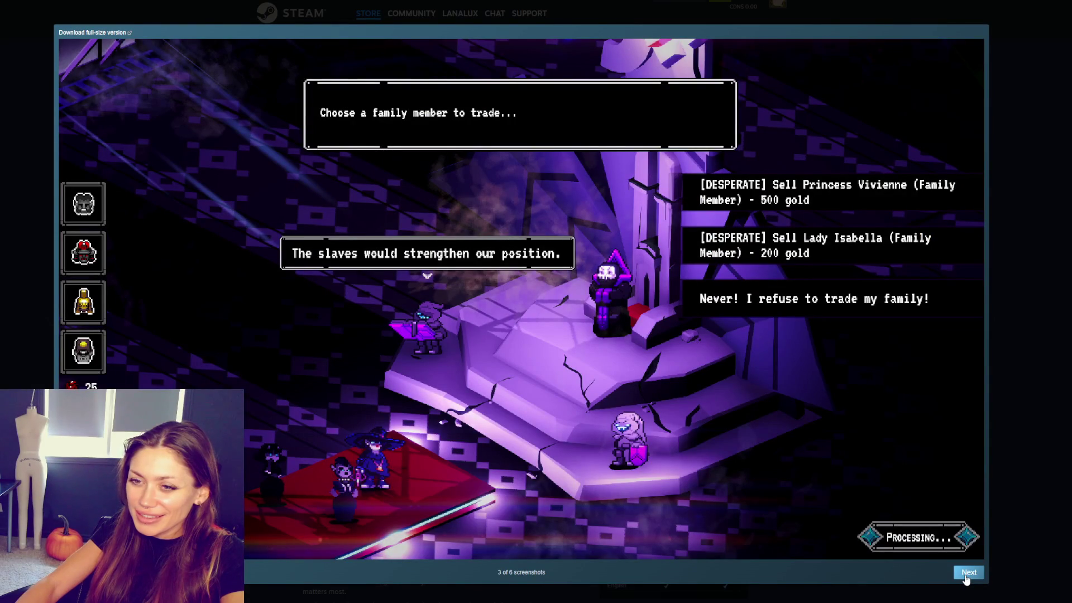
{"action": "left_click", "coordinate": [968, 573]}
{"action": "left_click", "coordinate": [969, 575]}
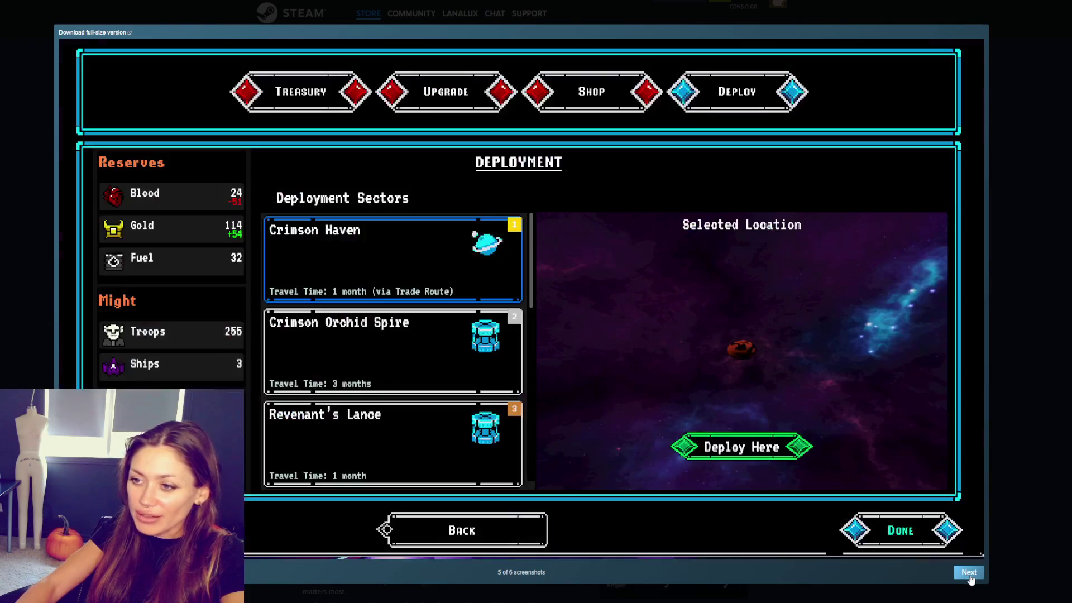
{"action": "left_click", "coordinate": [969, 574]}
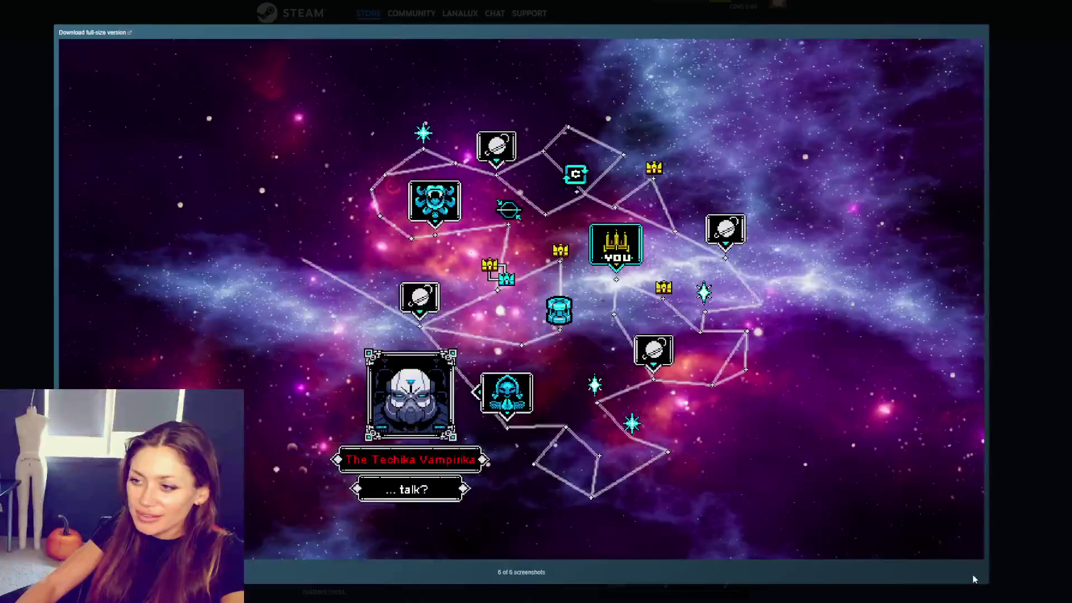
{"action": "key", "text": "Left"}
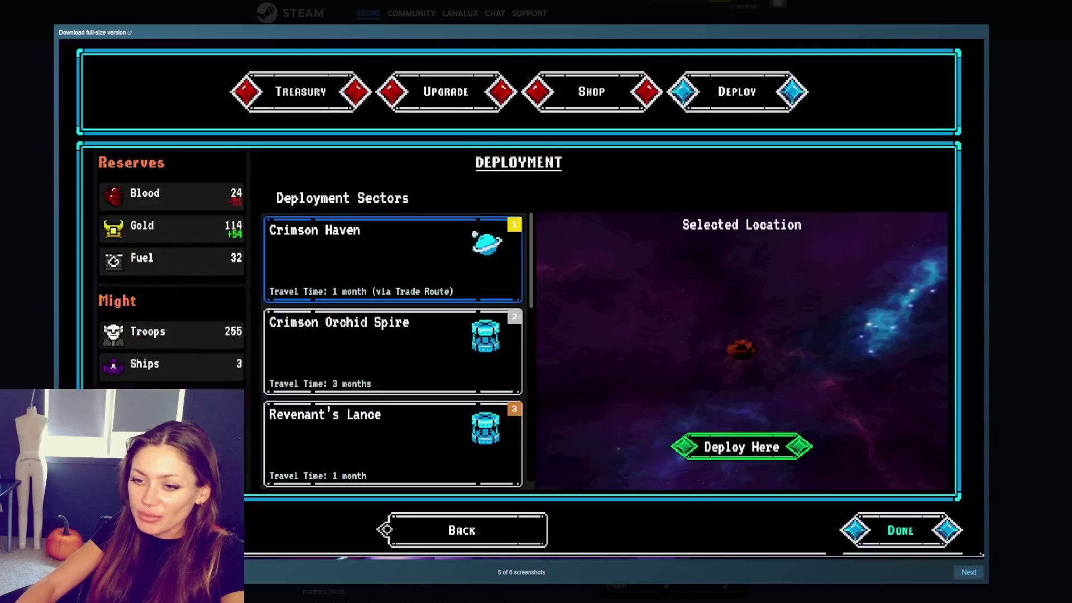
{"action": "key", "text": "Left"}
{"action": "key", "text": "Left"}
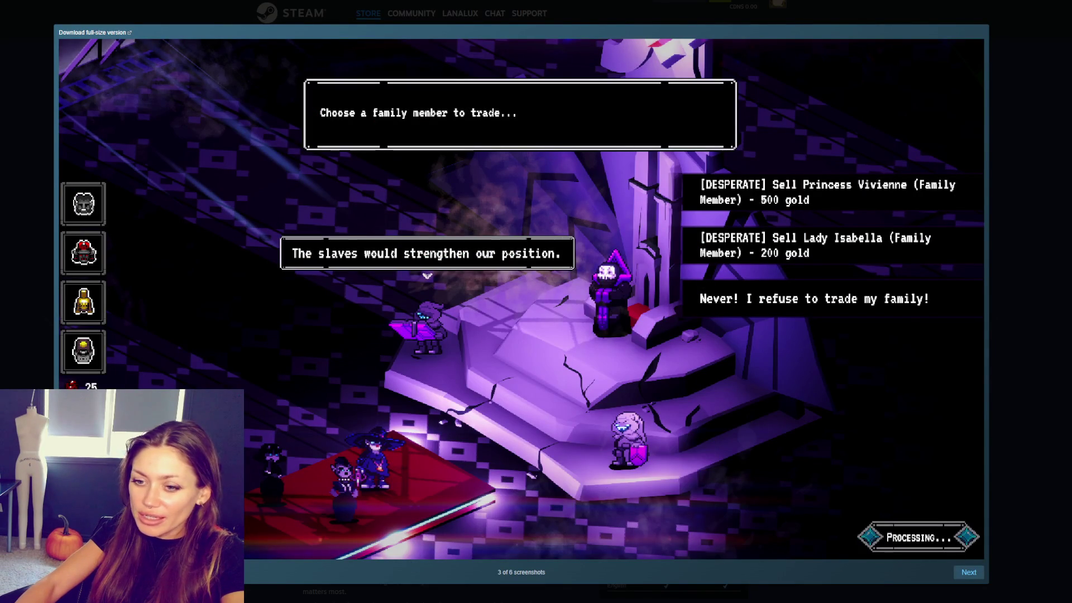
{"action": "key", "text": "Escape"}
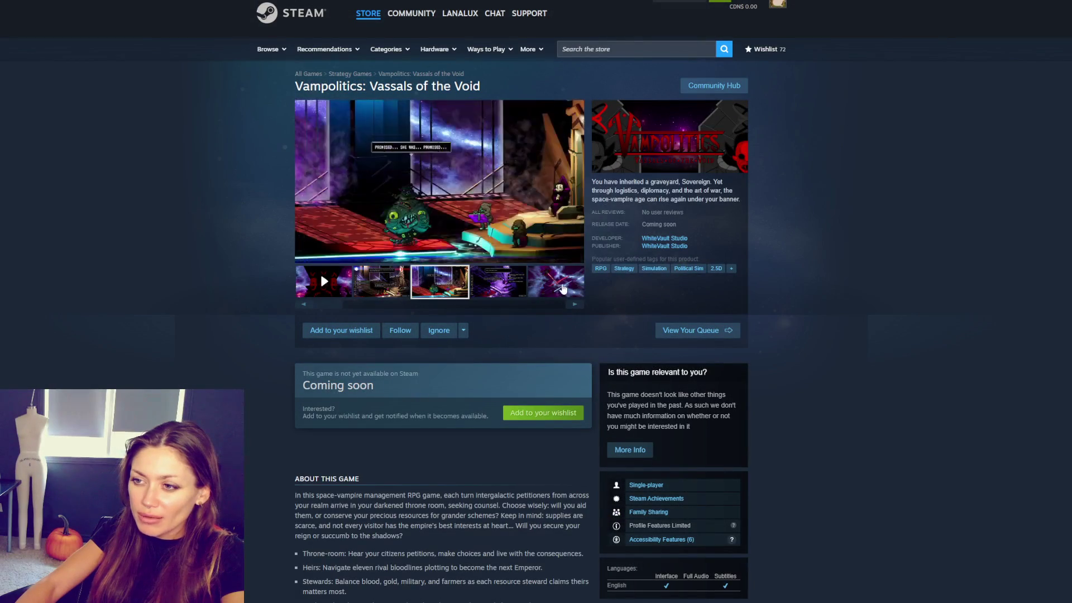
Step: Watch the Vampolitics trailer full screen with sound, exit, and add the game to the wishlist
{"action": "left_click", "coordinate": [325, 282]}
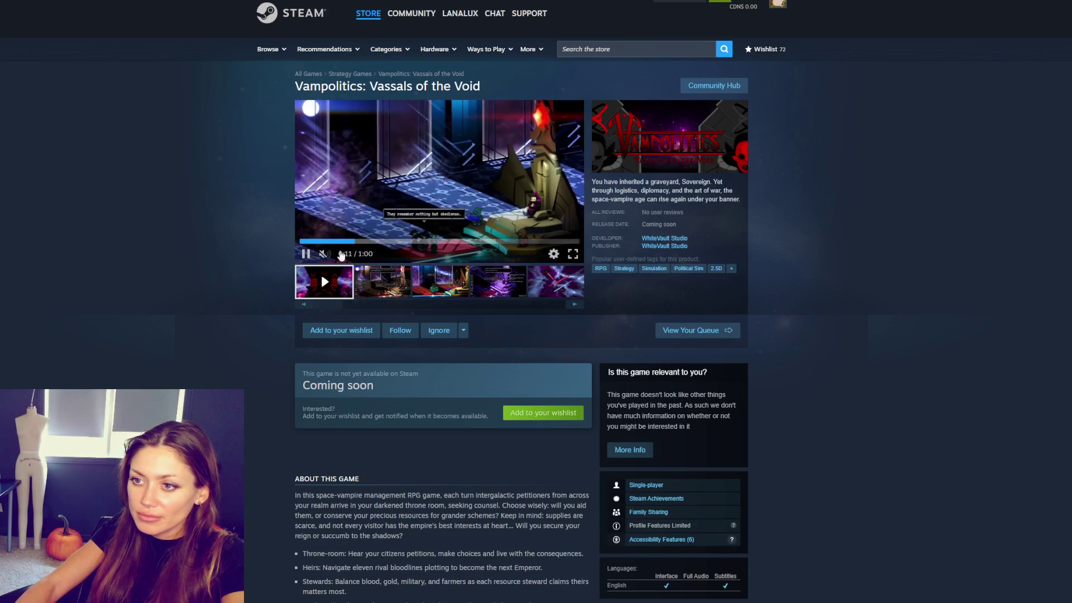
{"action": "left_click", "coordinate": [323, 253]}
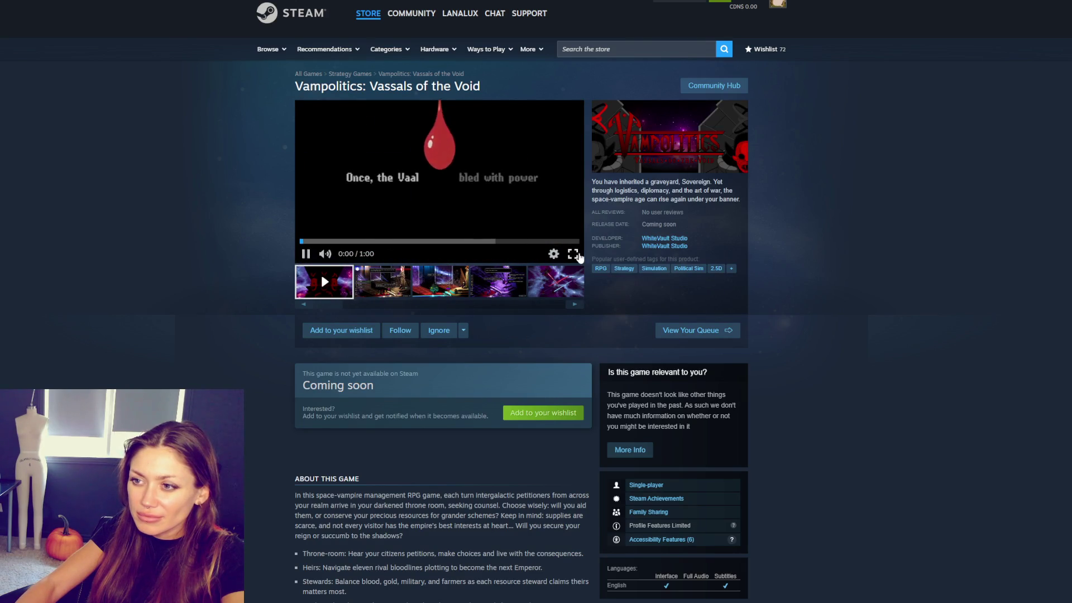
{"action": "left_click", "coordinate": [573, 255]}
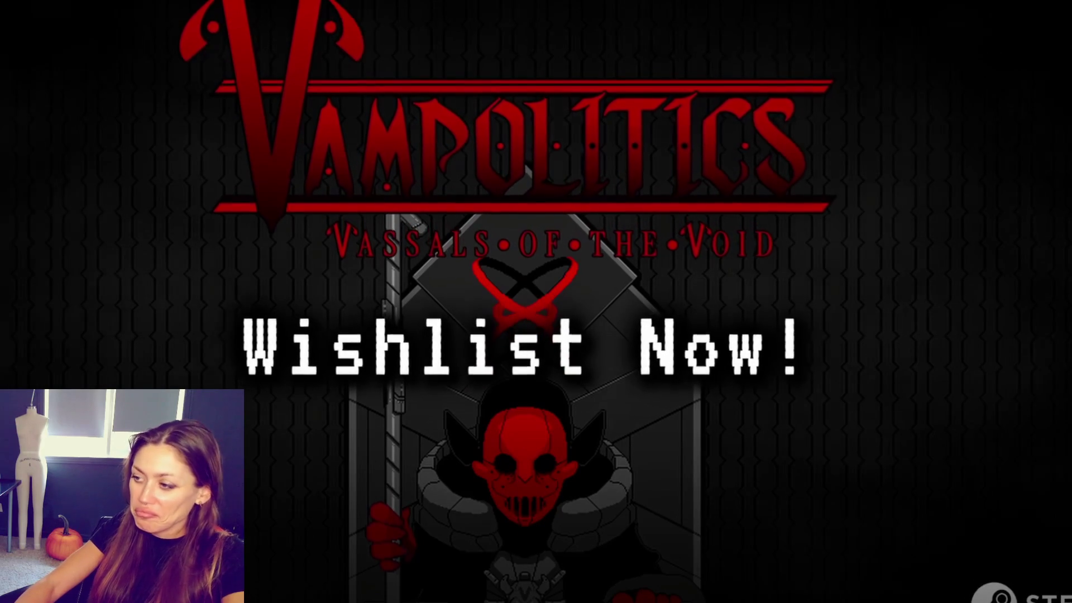
{"action": "key", "text": "Escape"}
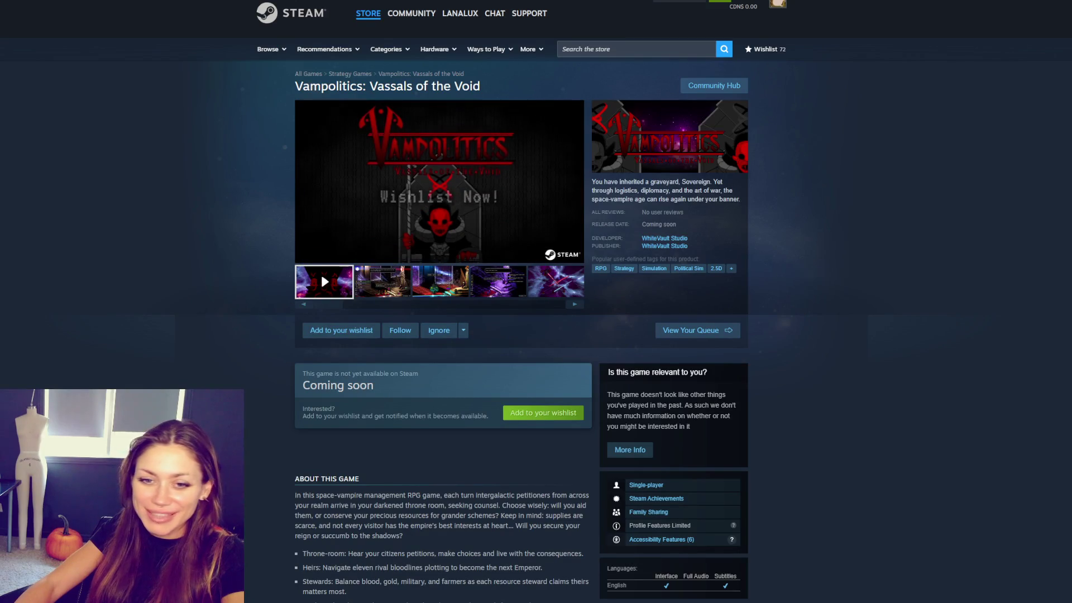
{"action": "left_click", "coordinate": [353, 331]}
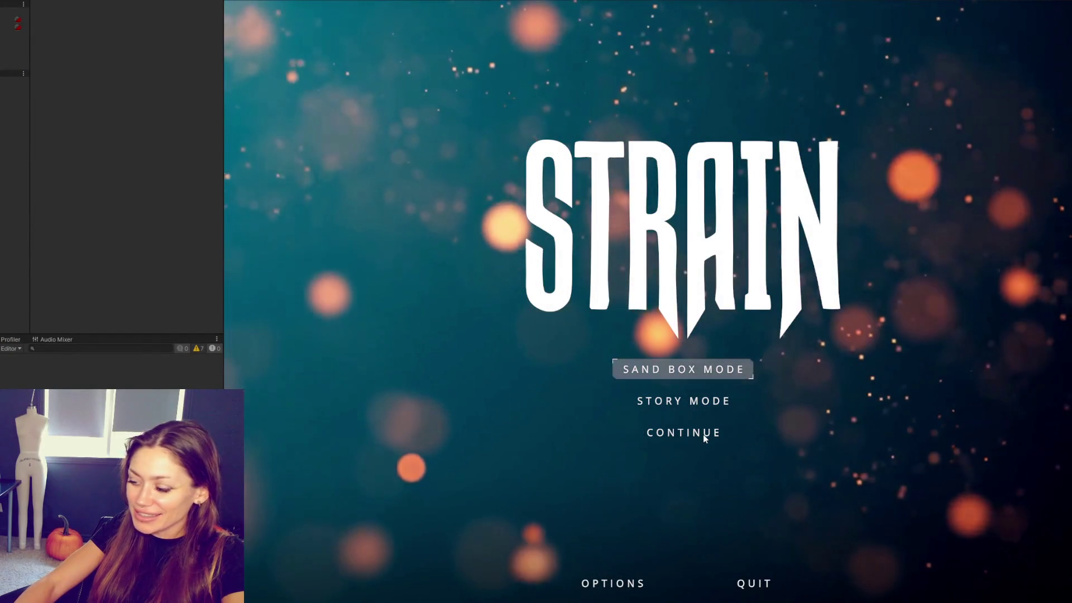
Step: Start a STRAIN session from the main menu and load into the Day 1 backyard
{"action": "left_click", "coordinate": [703, 433]}
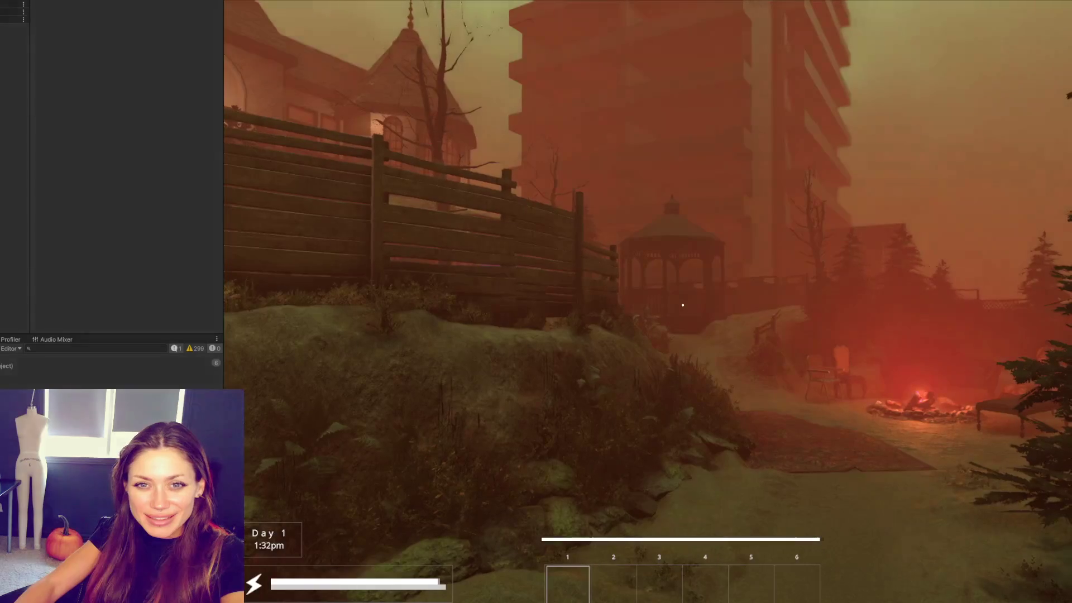
Step: Walk to the sofa mannequin to hear its greeting, back away, and return to Talking.cs
{"action": "key", "text": "w"}
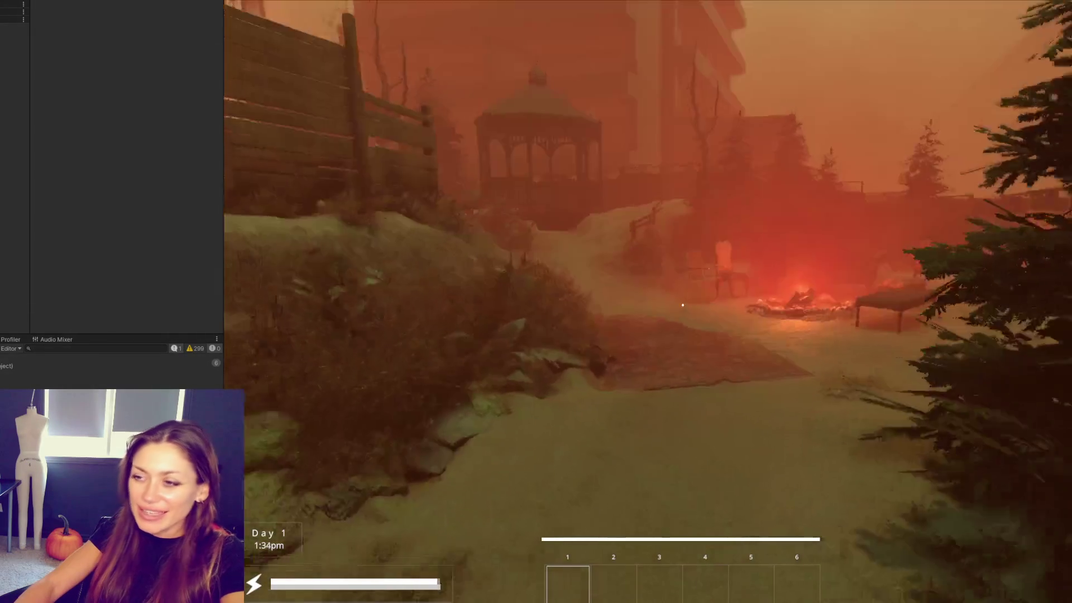
{"action": "key", "text": "w"}
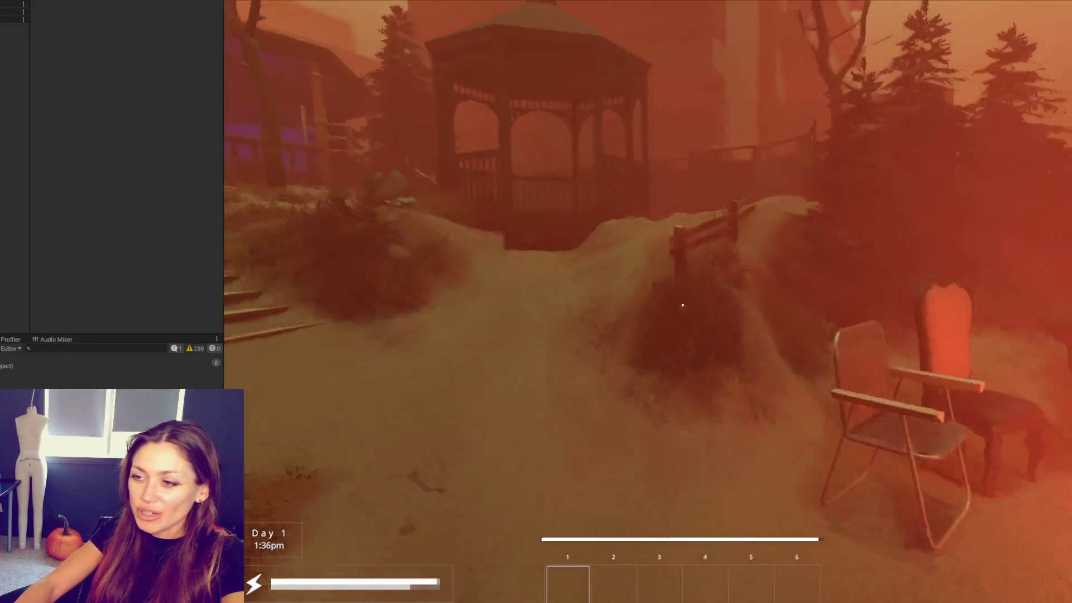
{"action": "key", "text": "w"}
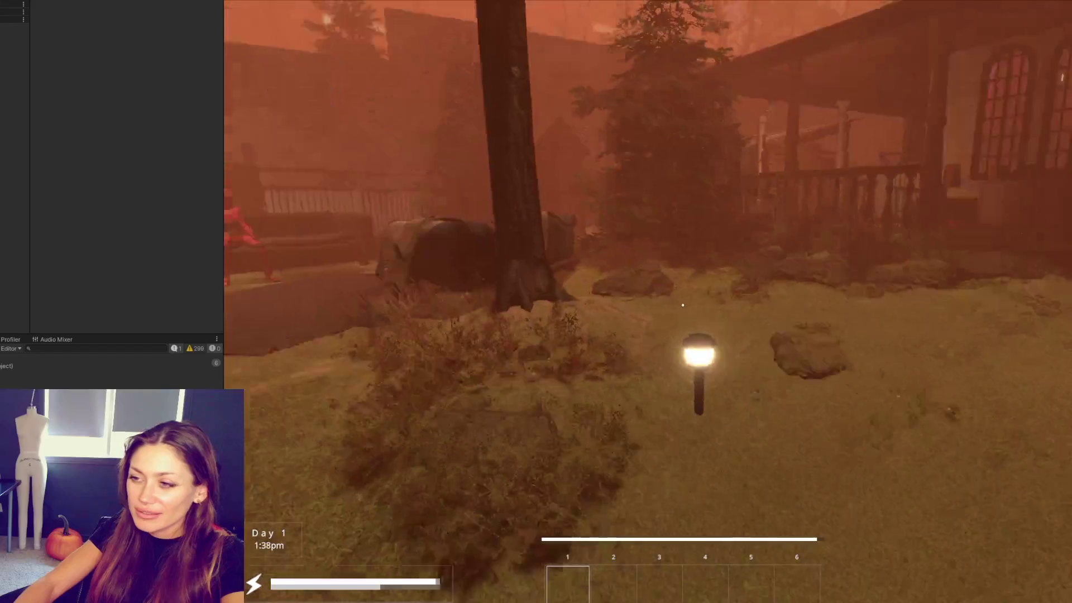
{"action": "key", "text": "w"}
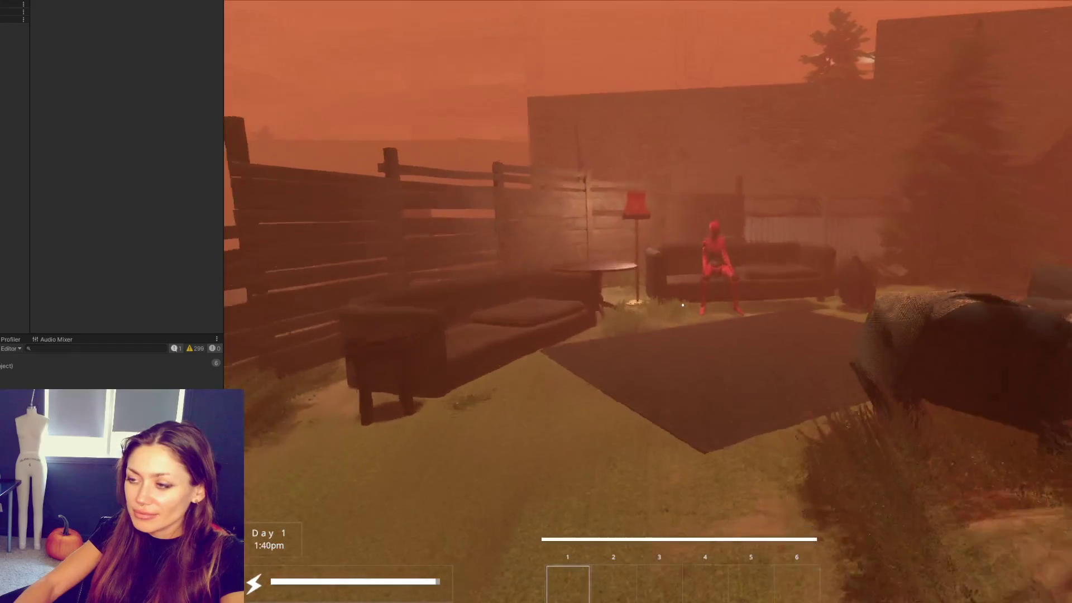
{"action": "key", "text": "w"}
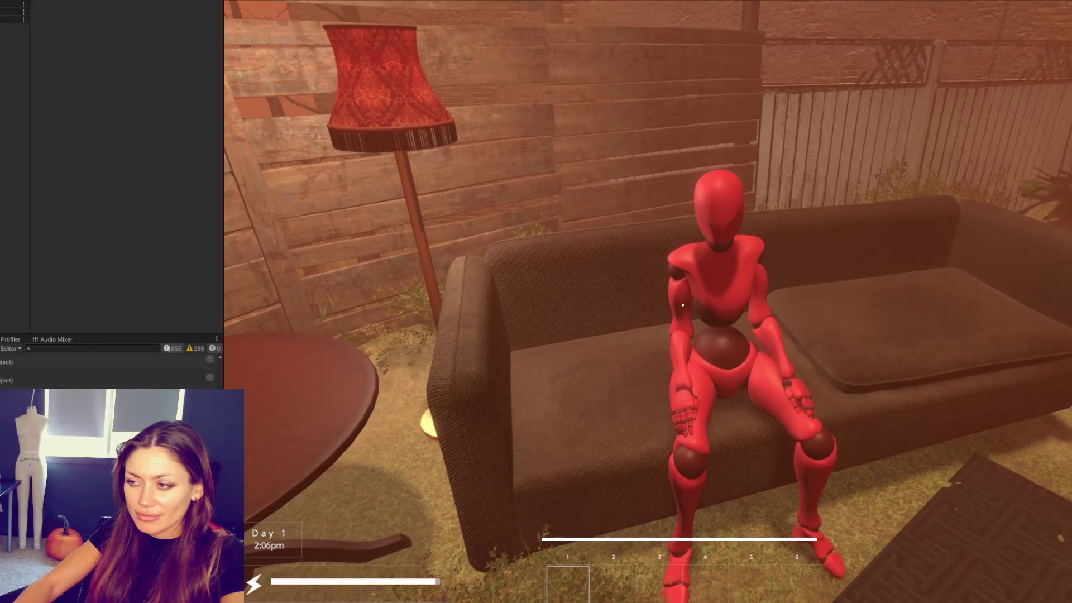
{"action": "key", "text": "s"}
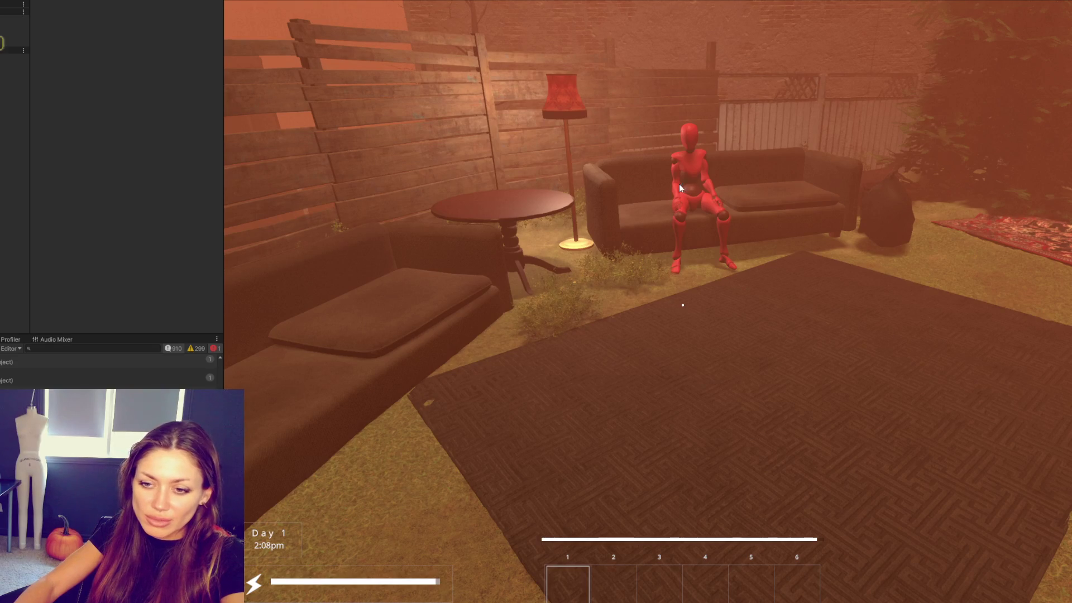
{"action": "key", "text": "alt+Tab"}
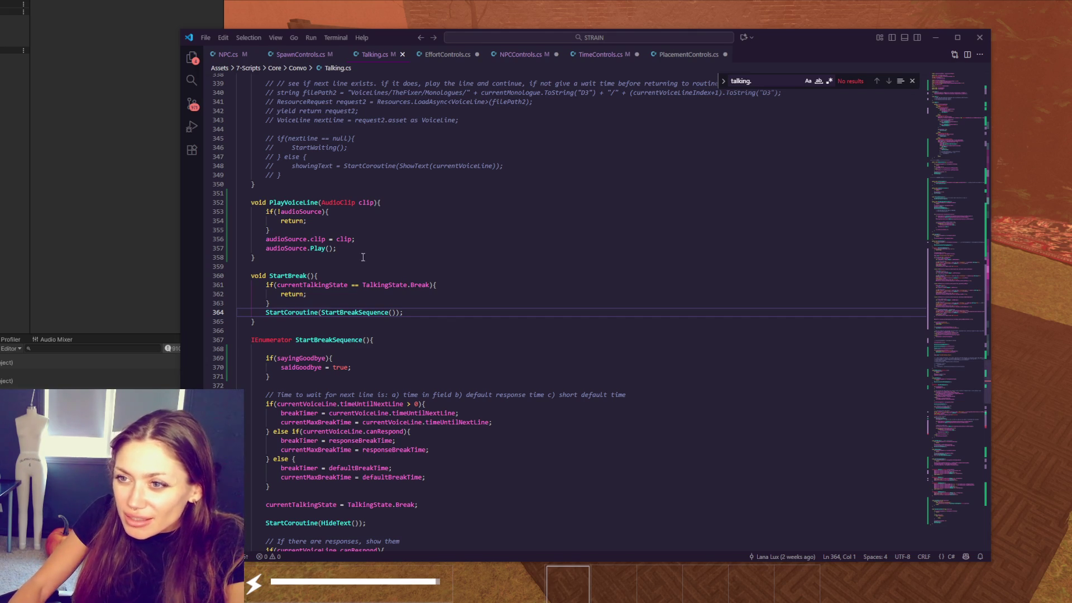
{"action": "double_click", "coordinate": [362, 311]}
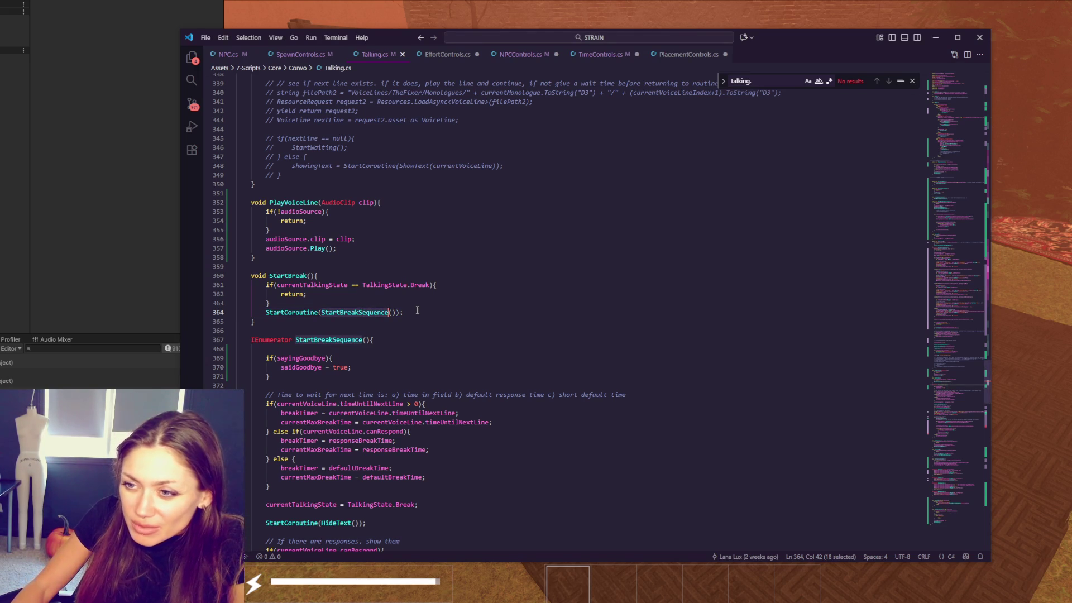
{"action": "scroll", "coordinate": [418, 310], "scroll_direction": "down", "scroll_amount": 2}
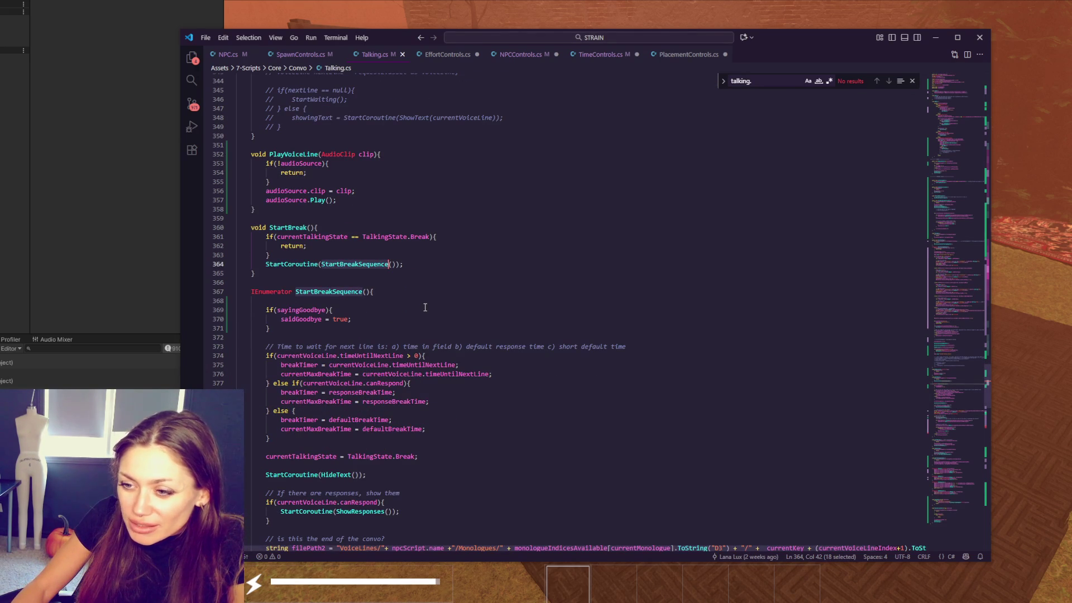
{"action": "scroll", "coordinate": [425, 308], "scroll_direction": "down", "scroll_amount": 1}
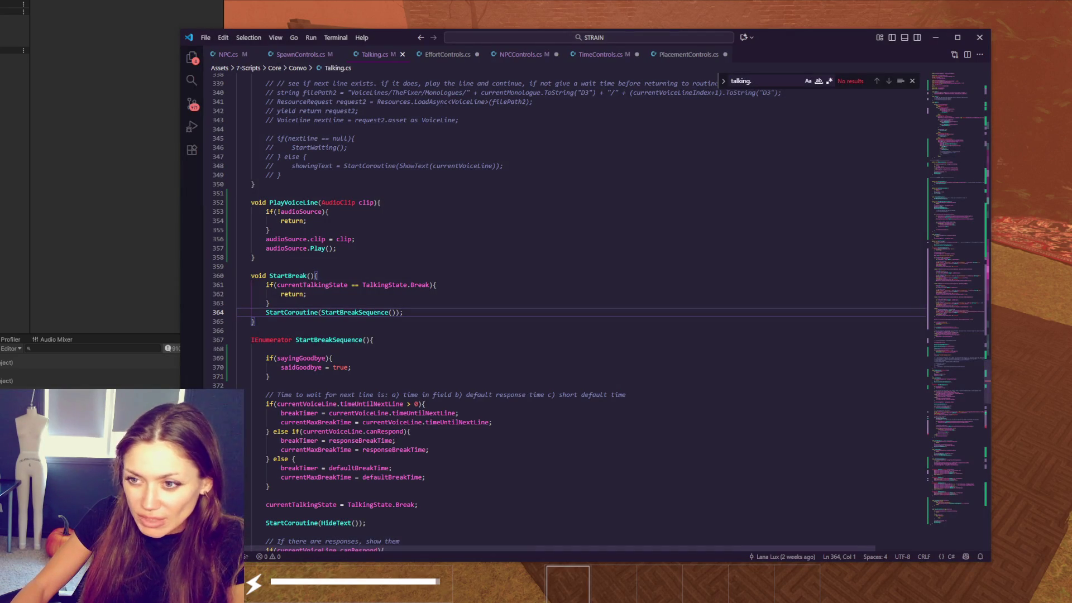
{"action": "double_click", "coordinate": [366, 312]}
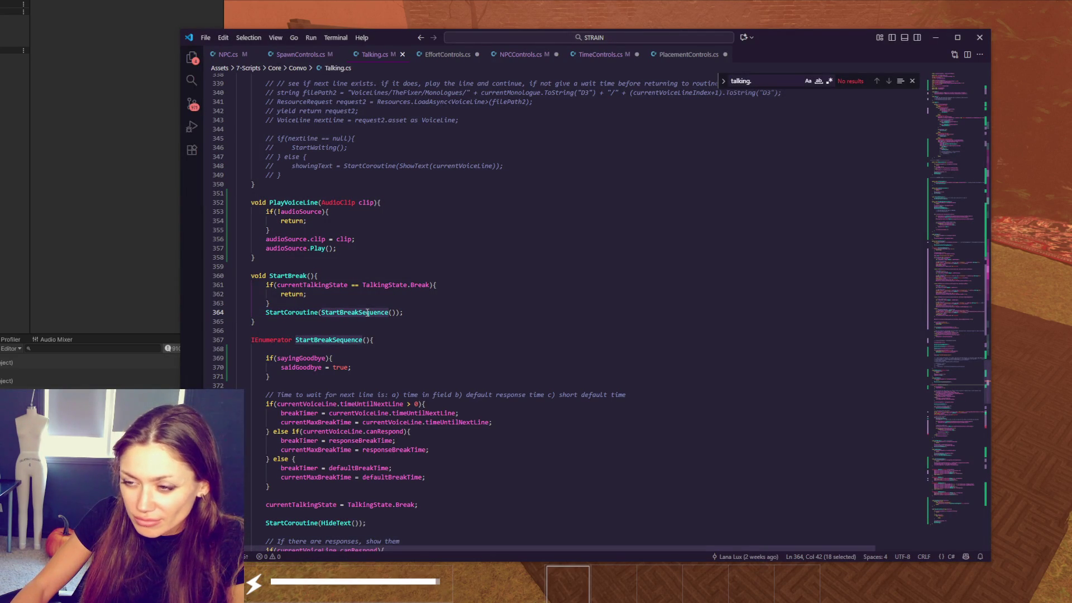